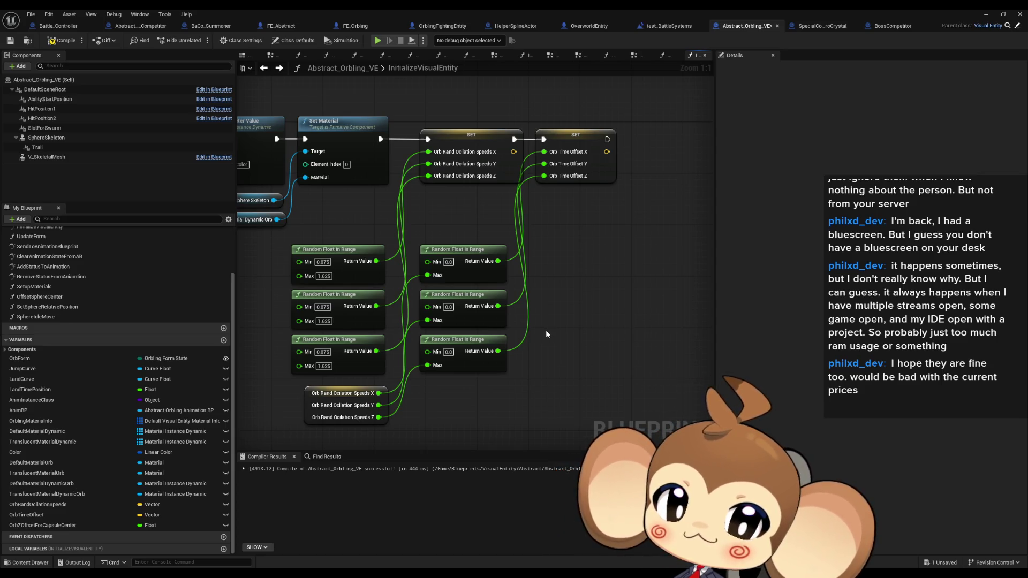
- Save the Blueprint and look over SphereIdleMove before returning to InitializeVisualEntity
drag(545, 330, 527, 86)
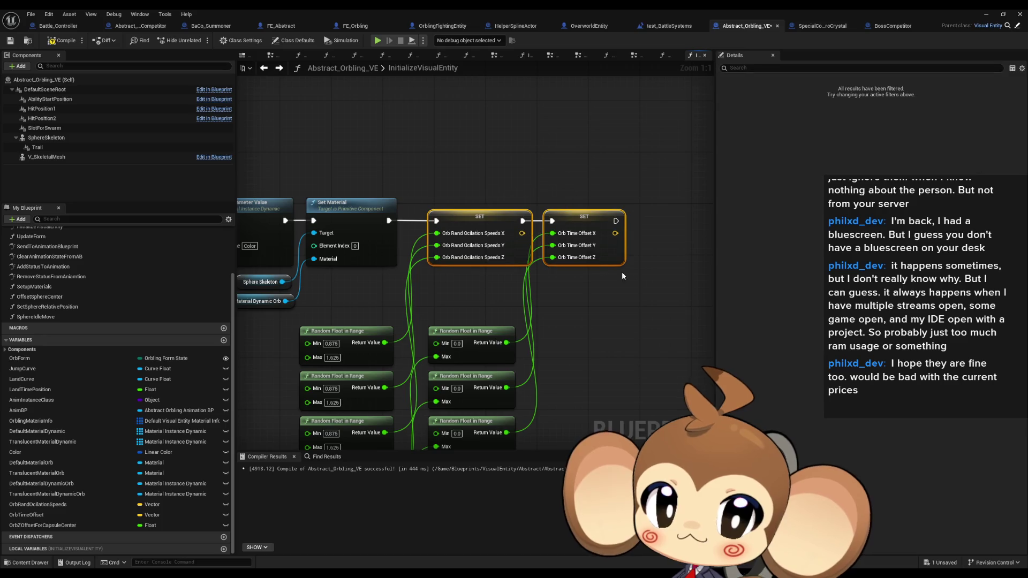
key(ctrl+s)
mouse_move(319, 181)
mouse_down()
mouse_move(363, 156)
mouse_move(313, 148)
mouse_up()
double_click(35, 317)
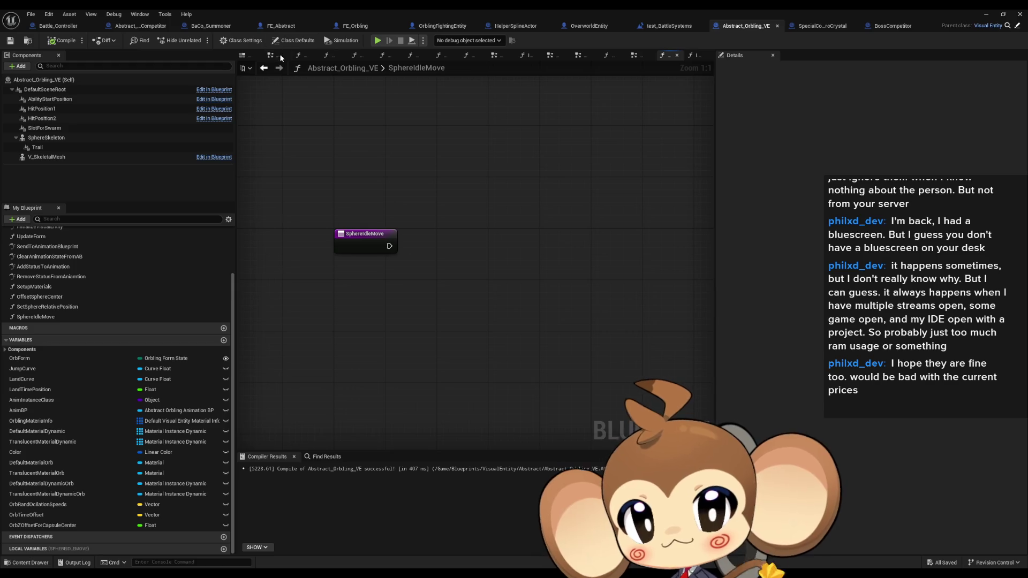
click(264, 68)
- Delete the Orb Time Offset SET node and its Random Float in Range nodes
key(Delete)
drag(466, 185, 506, 371)
key(Delete)
click(342, 370)
key(Delete)
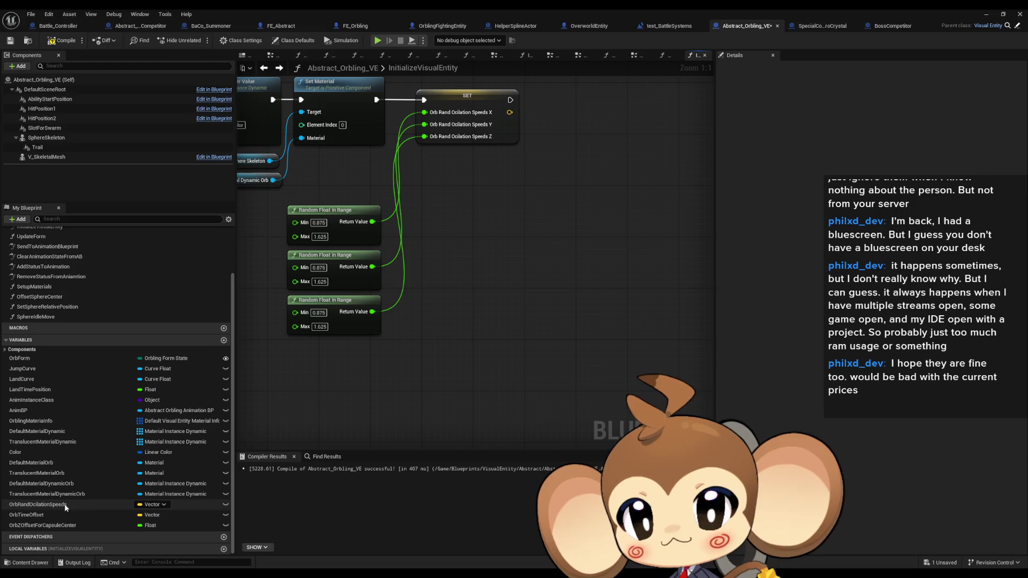
- Delete the OrbTimeOffset variable, confirming removal despite it being in use
click(32, 514)
key(Delete)
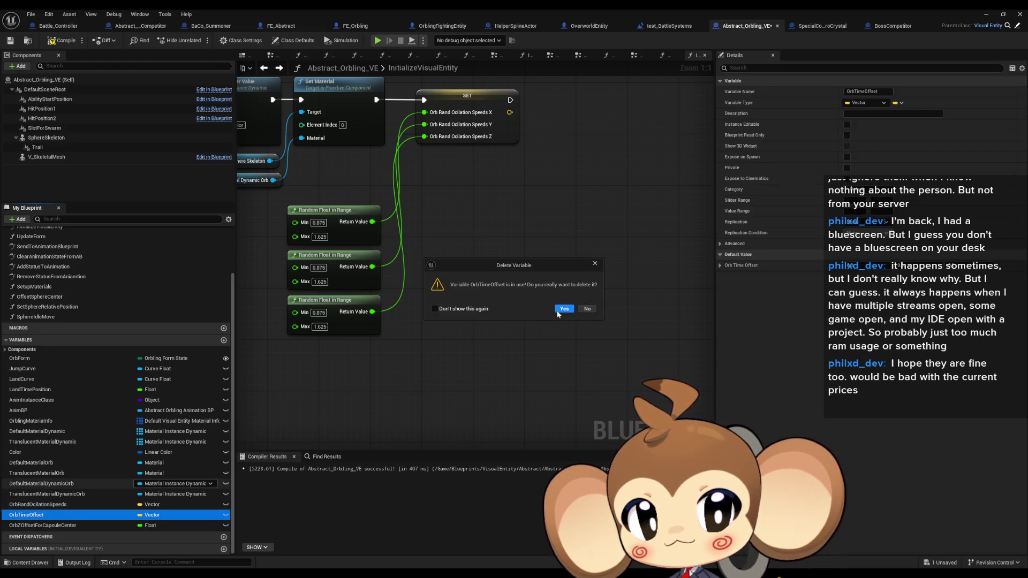
click(560, 310)
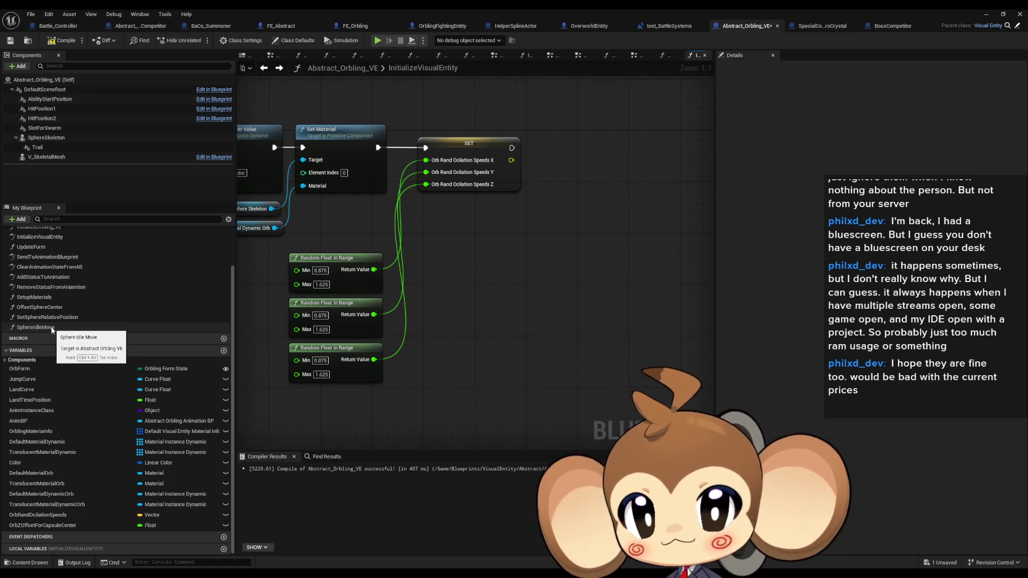
- Open the SphereIdleMove graph and add a new Float variable called NewVar
double_click(52, 328)
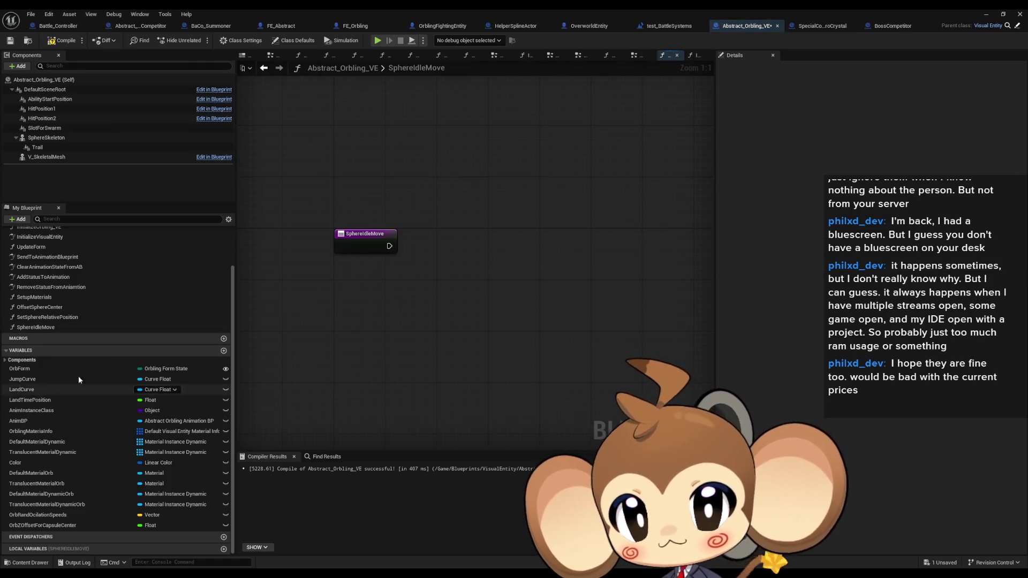
mouse_move(53, 317)
mouse_down()
mouse_move(535, 332)
mouse_move(546, 322)
mouse_move(607, 320)
mouse_move(672, 267)
mouse_up()
click(455, 325)
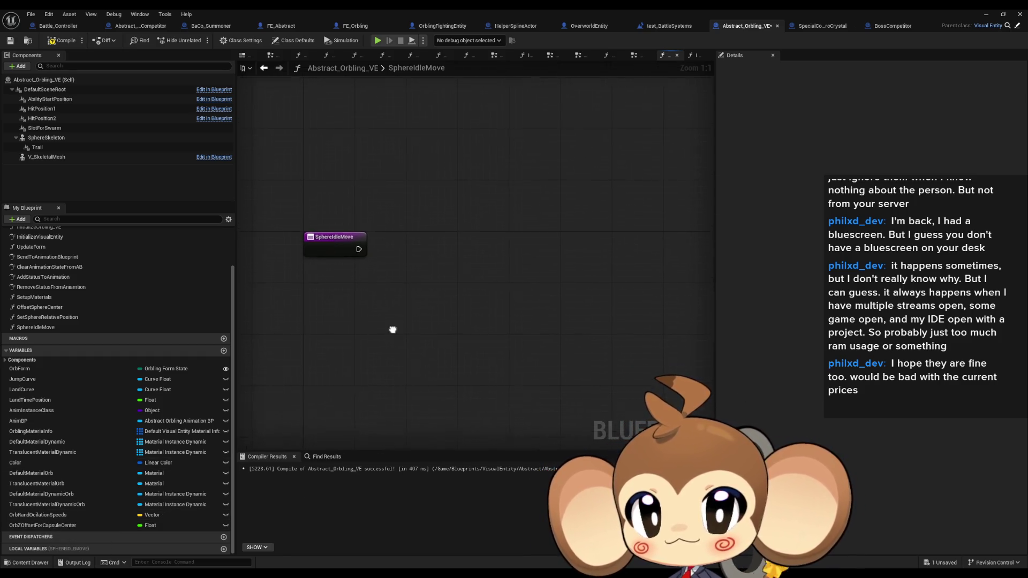
drag(392, 325, 392, 359)
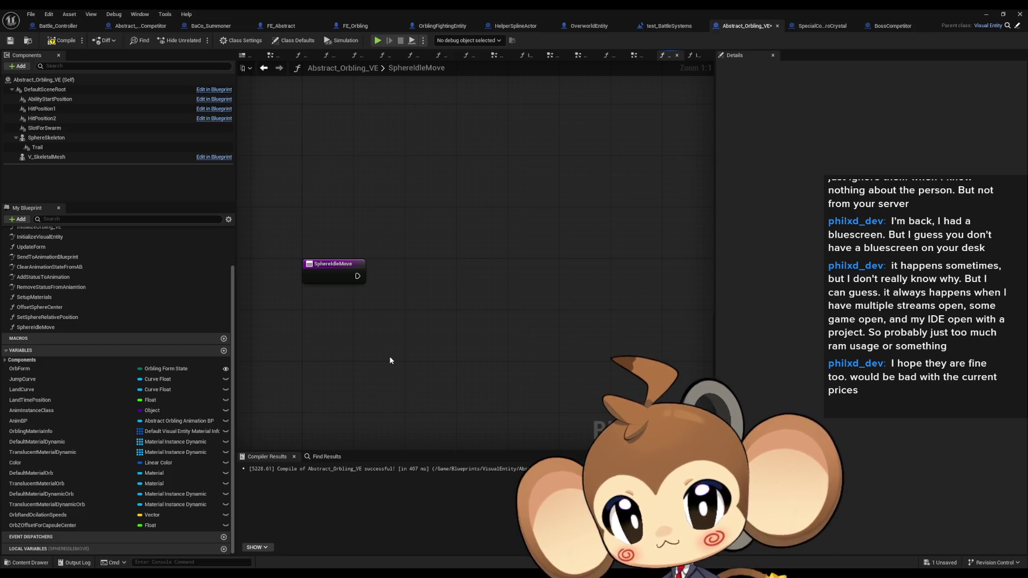
drag(390, 359, 392, 300)
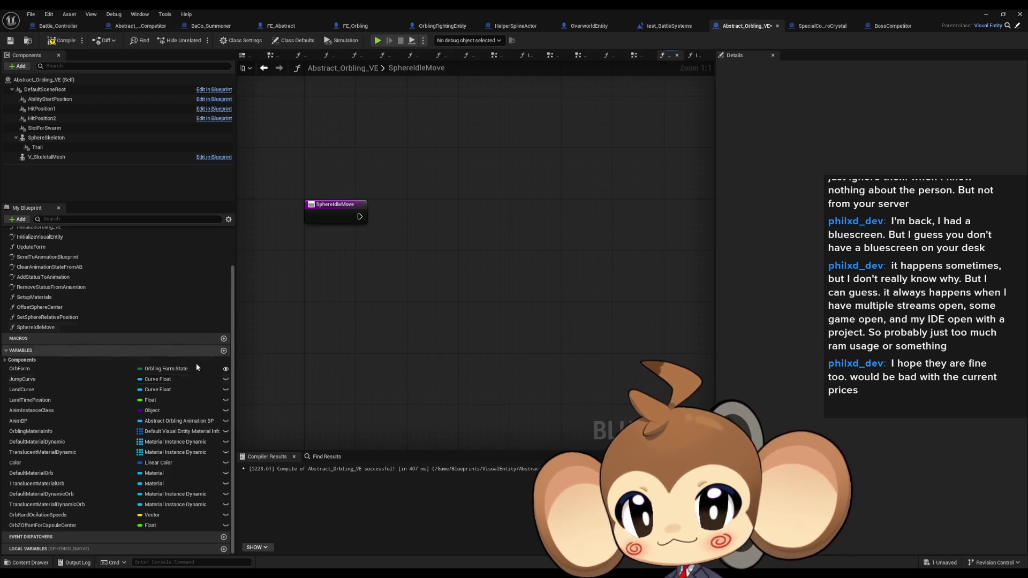
scroll(190, 396, up, 1)
scroll(190, 396, down, 1)
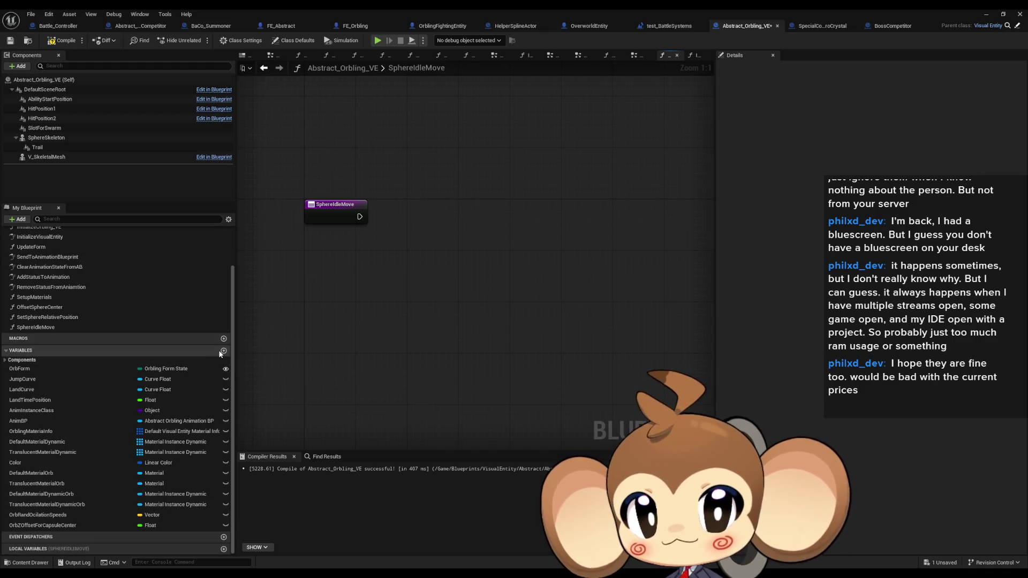
click(224, 351)
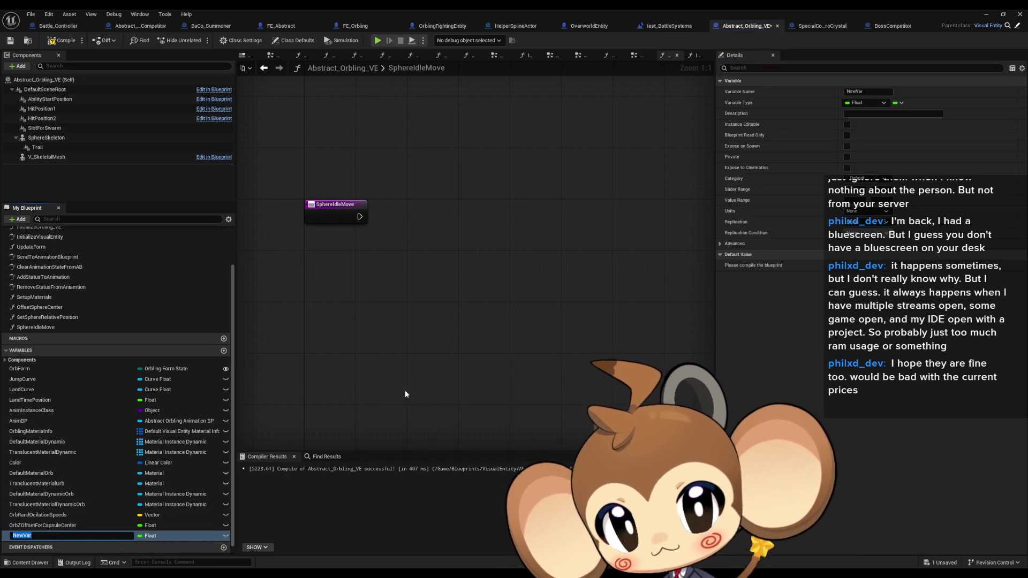
- Make NewVar a Vector and rename it OrbOcilationTime
click(146, 536)
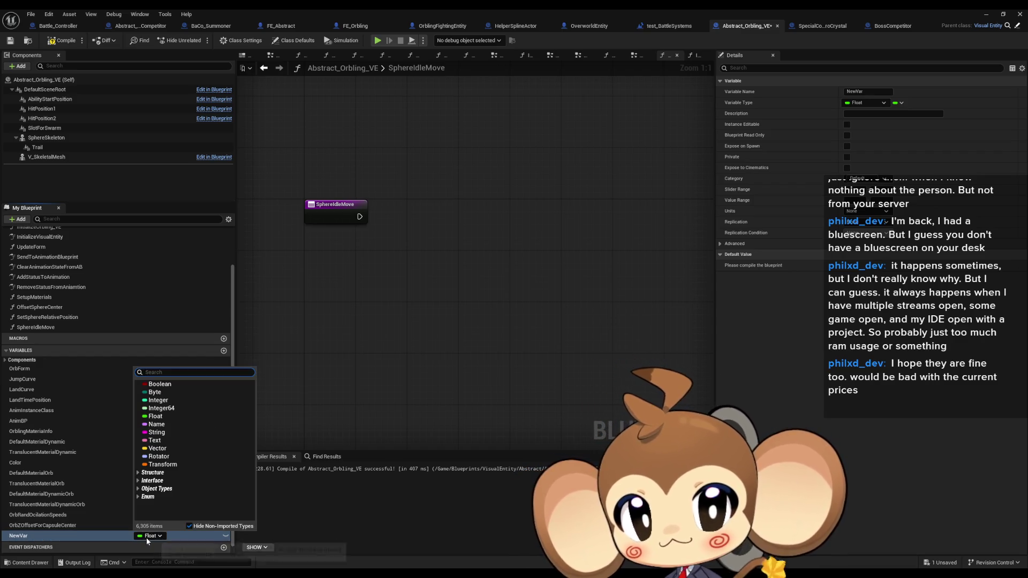
click(170, 449)
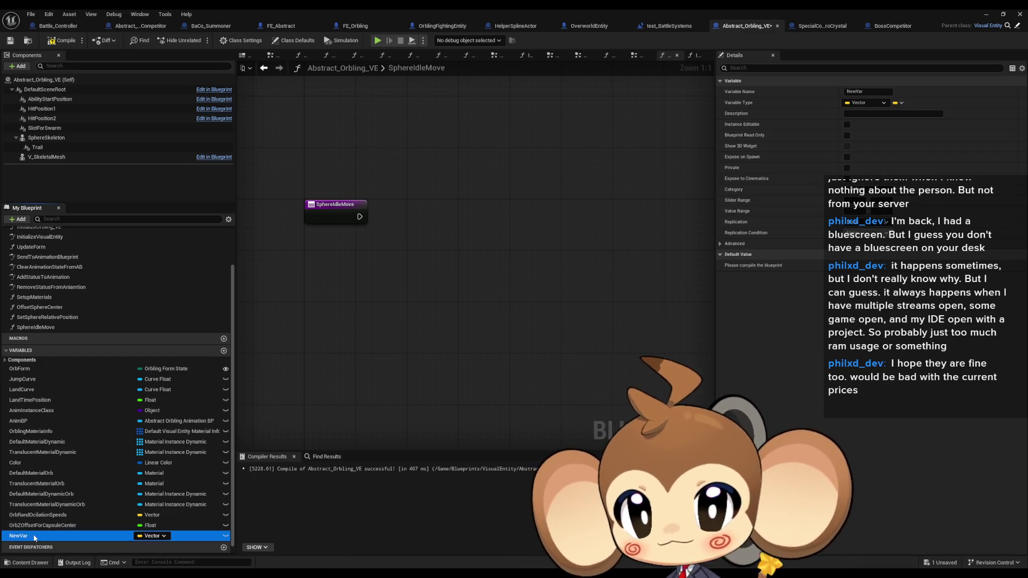
click(37, 531)
text(O)
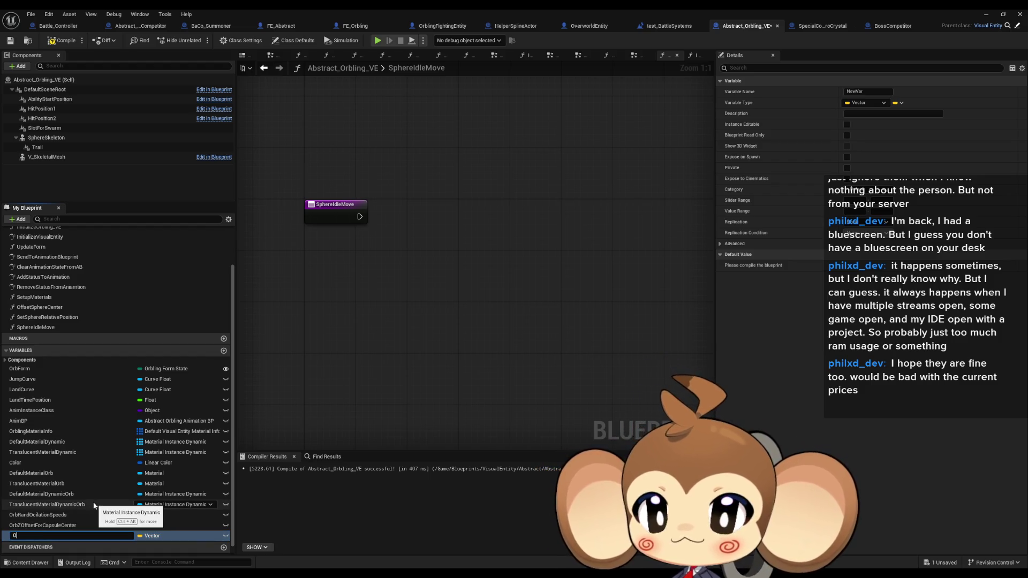
text(rbOcila)
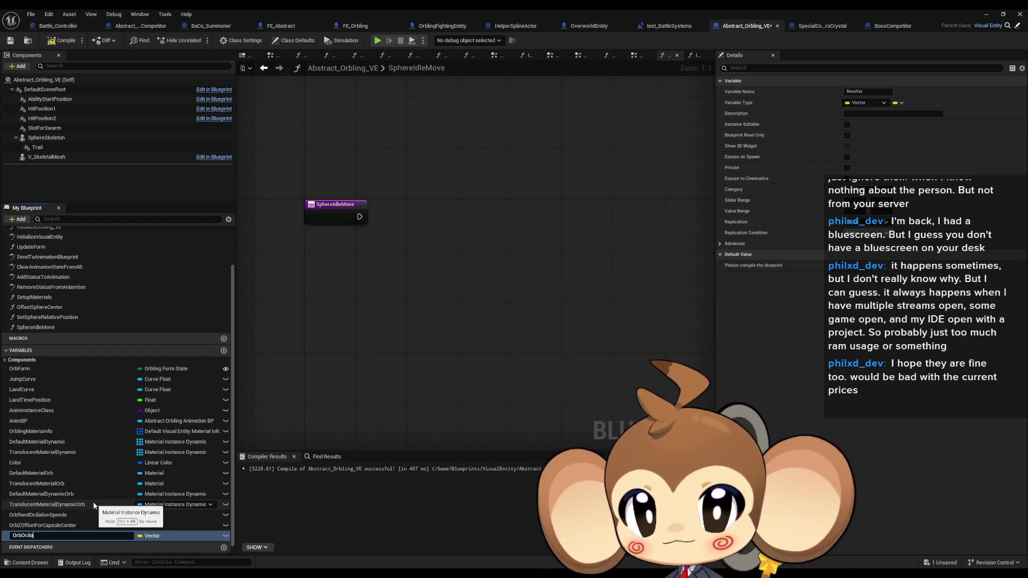
text(tionTime)
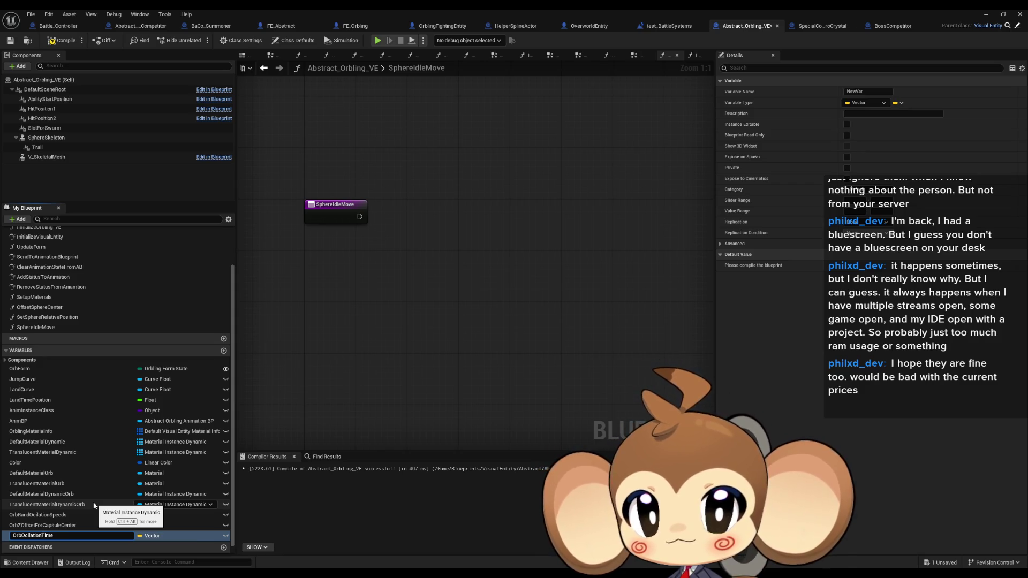
key(Return)
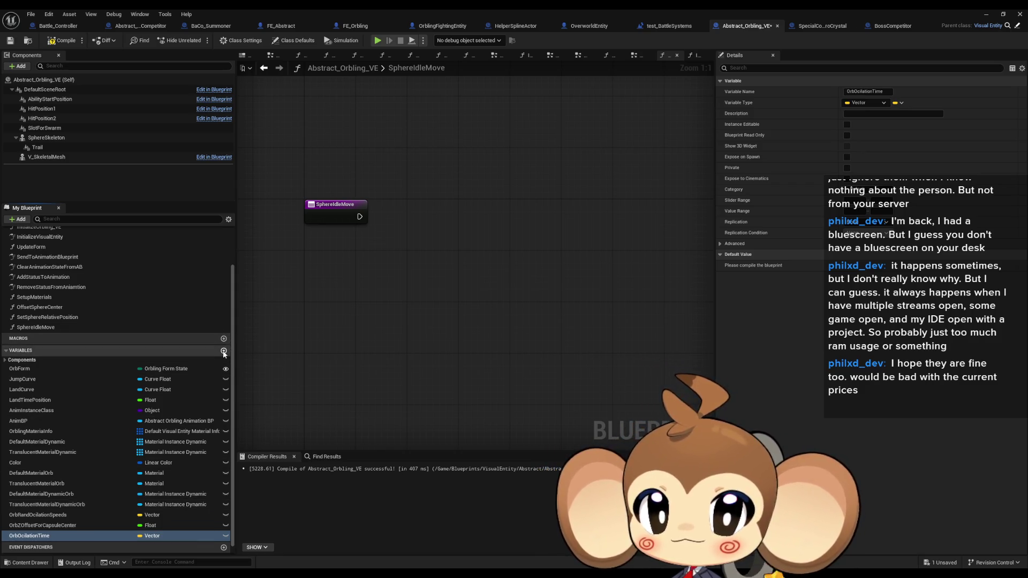
- Add a second Vector variable named OrbOcillationTimer
click(224, 351)
text(OrbOcilat)
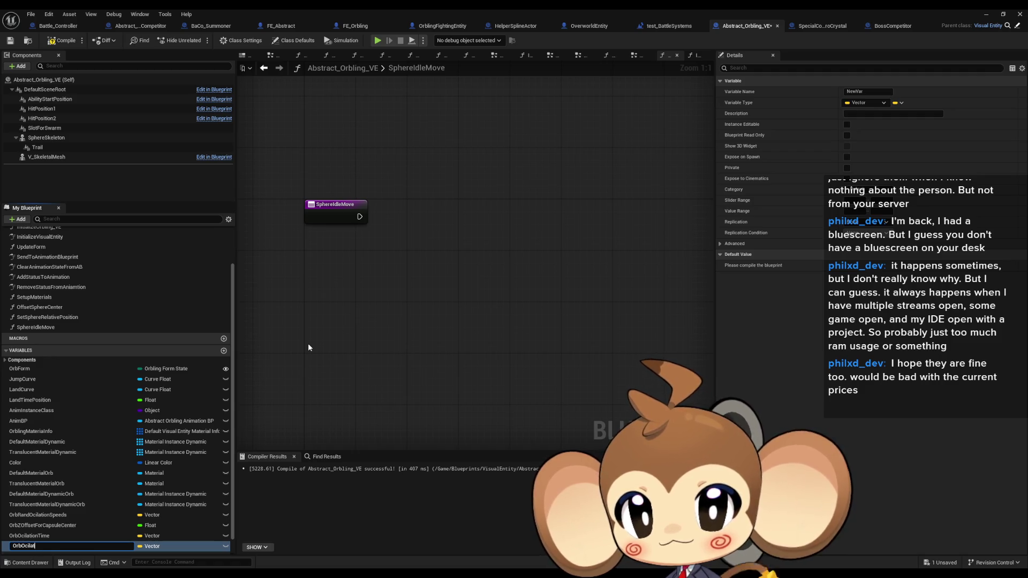
text(ionTimer)
key(Return)
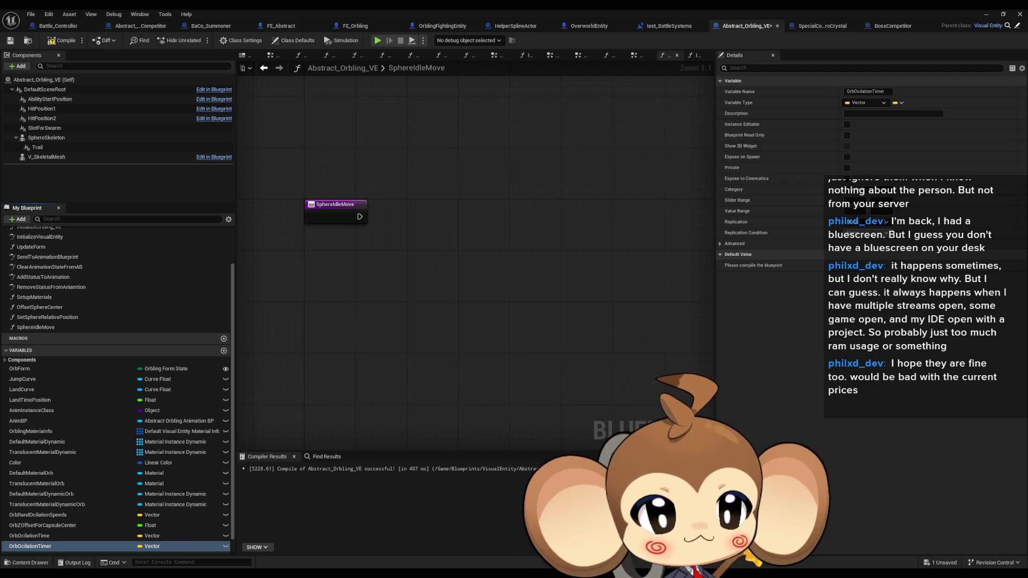
click(66, 547)
key(End)
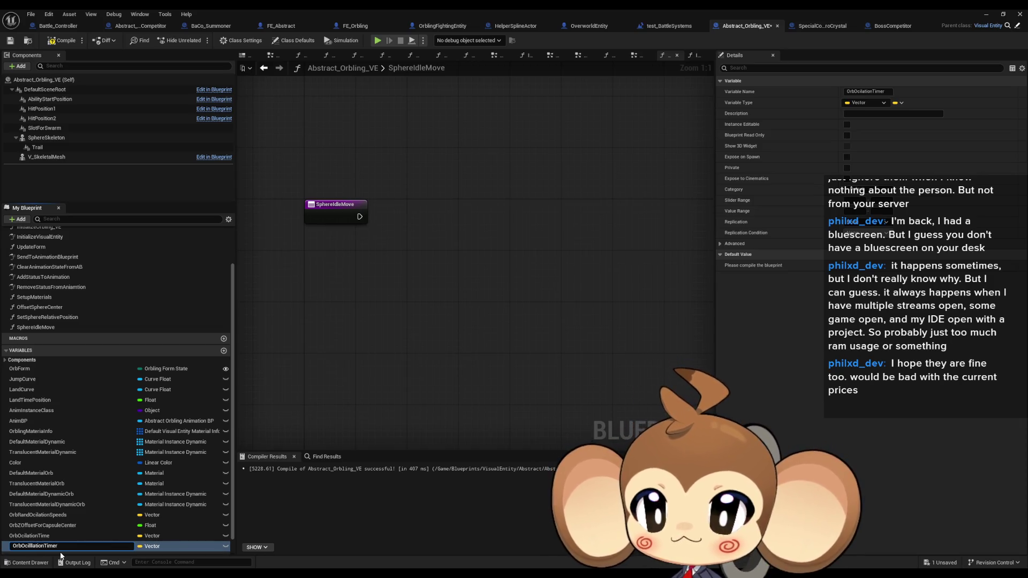
key(Return)
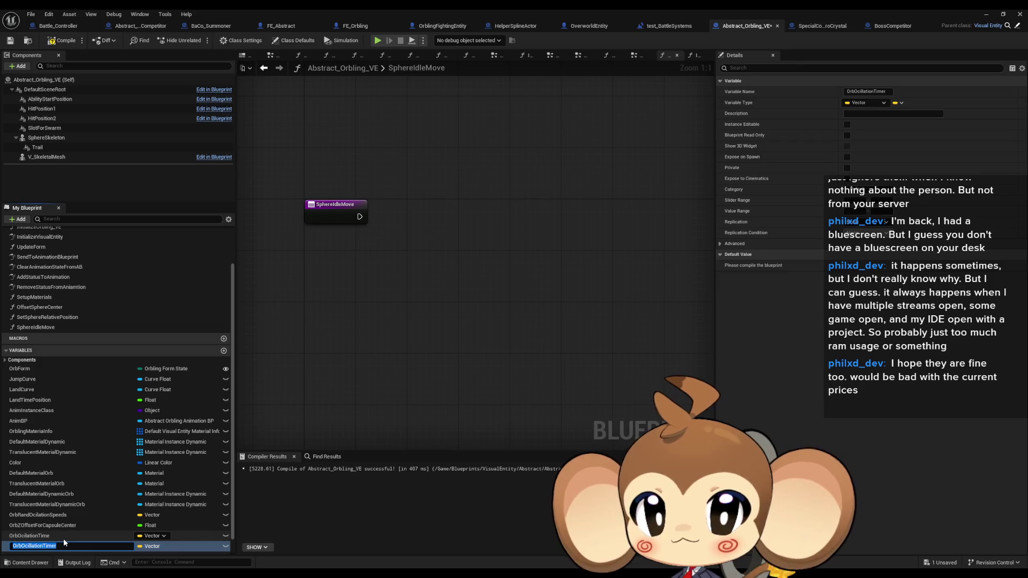
- Correct the spellings to OrbOcillationTime and OrbRandOcillationSpeeds
double_click(63, 538)
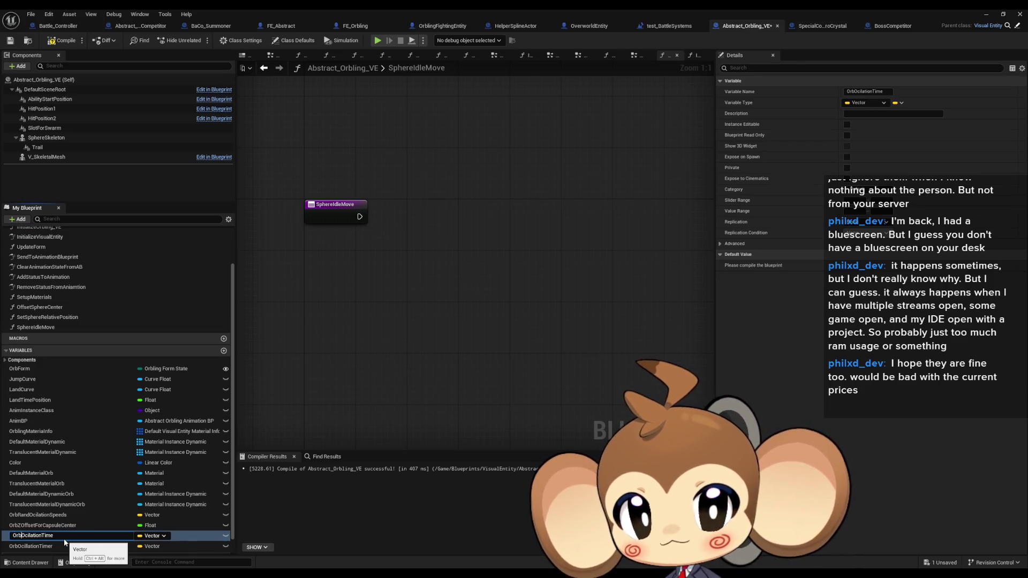
text(l)
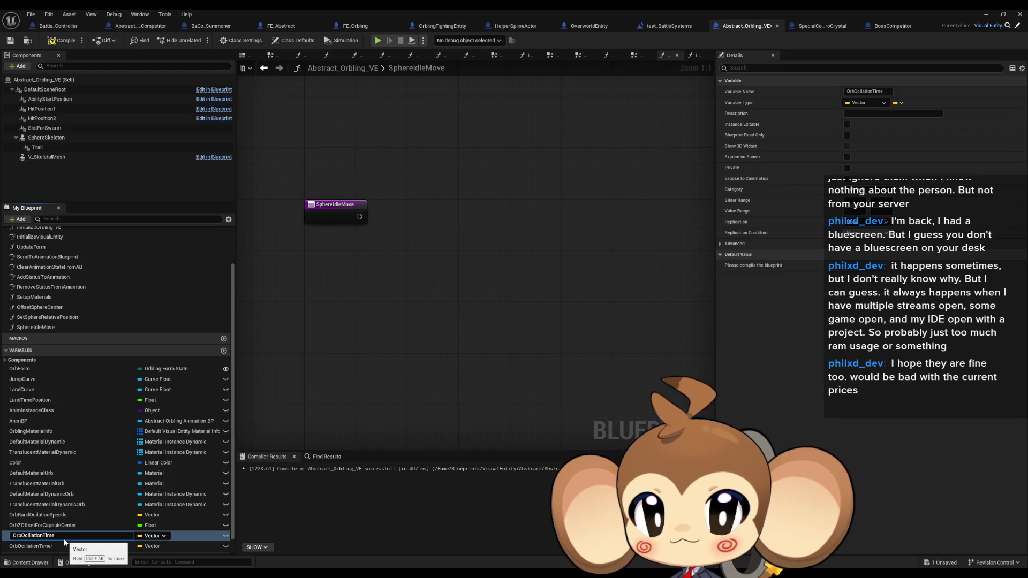
key(Return)
key(Up)
key(Up)
key(F2)
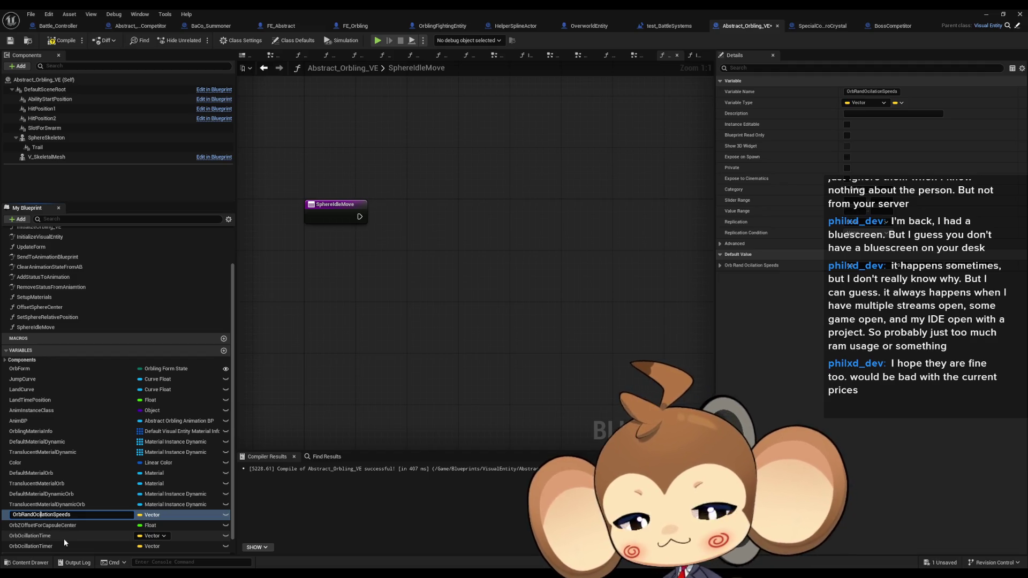
text(l)
- Rename OrbOcillationTimer to OrbOcillationTimeLimit
click(62, 539)
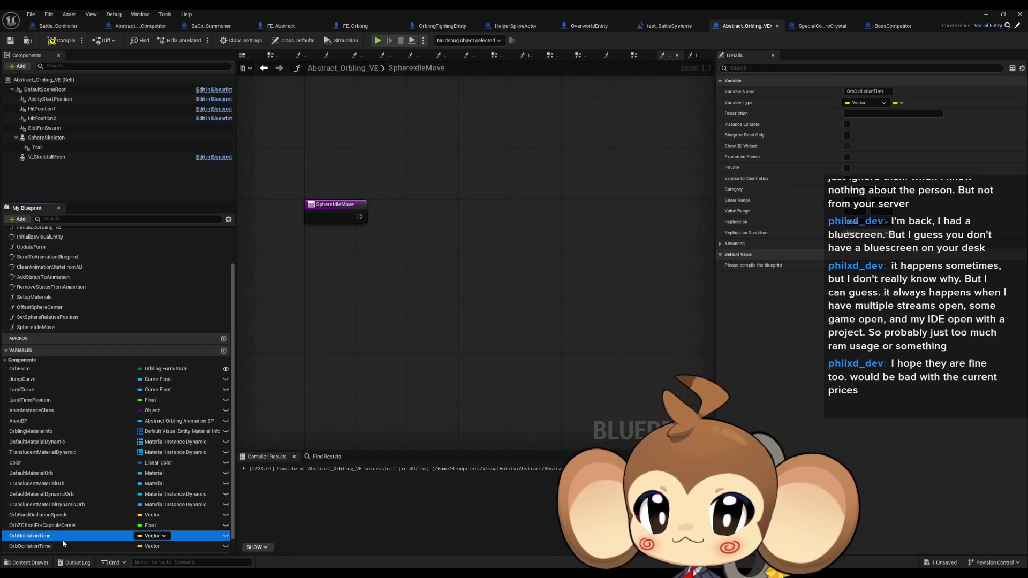
click(60, 546)
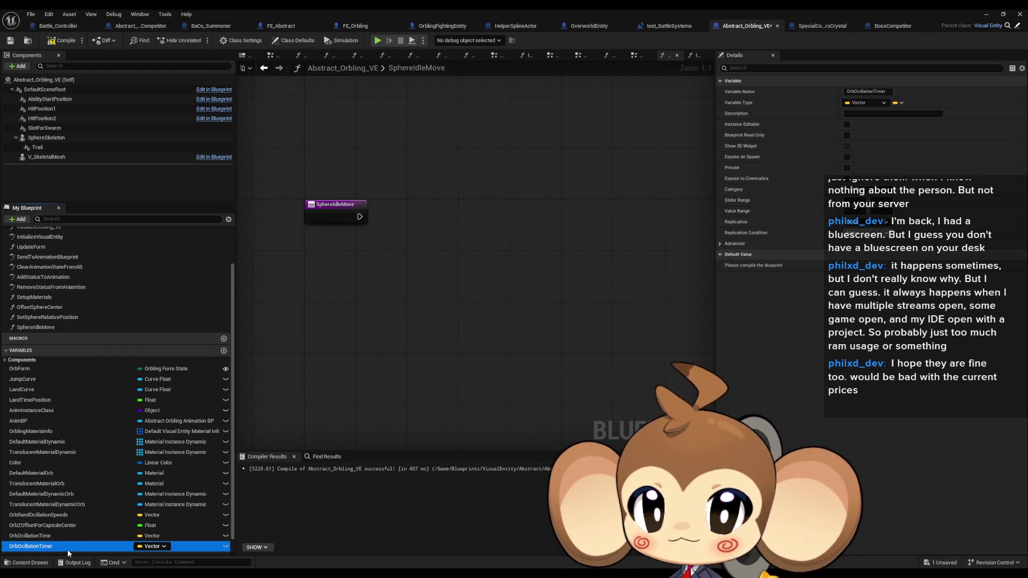
click(68, 551)
key(Right)
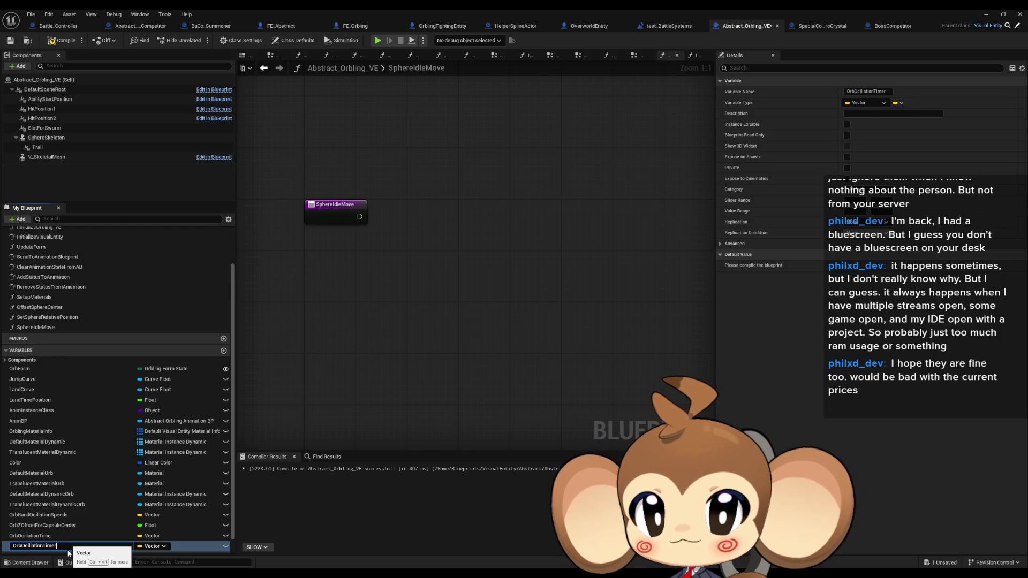
key(BackSpace)
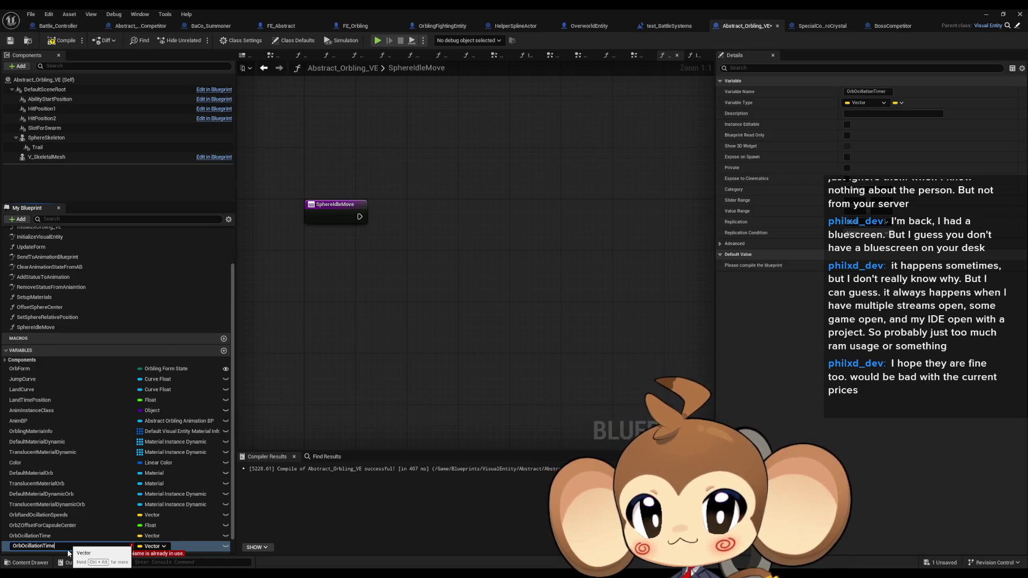
text(Limit)
key(Return)
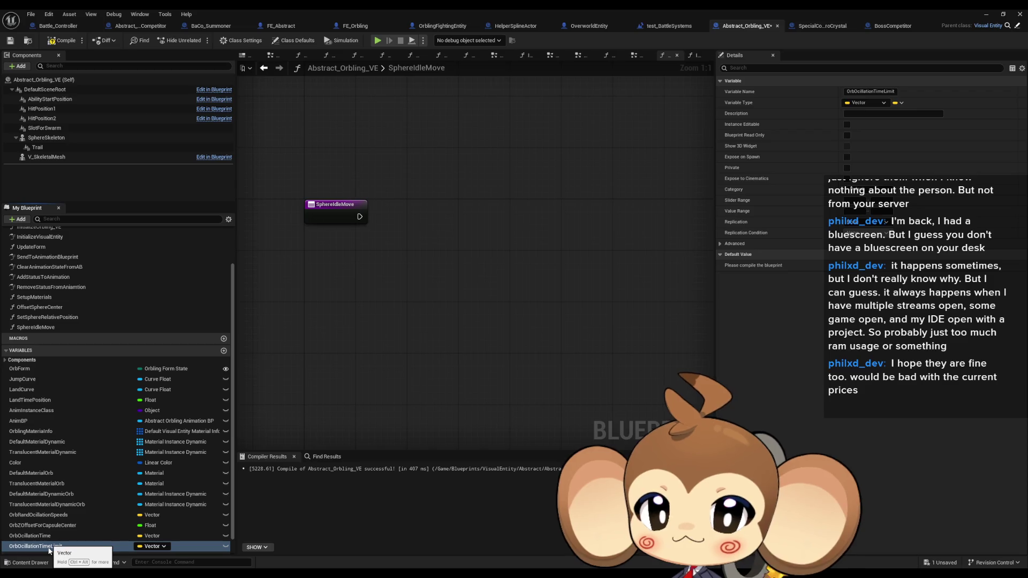
- Browse the function graphs and open InitializeVisualEntity
click(52, 319)
double_click(52, 319)
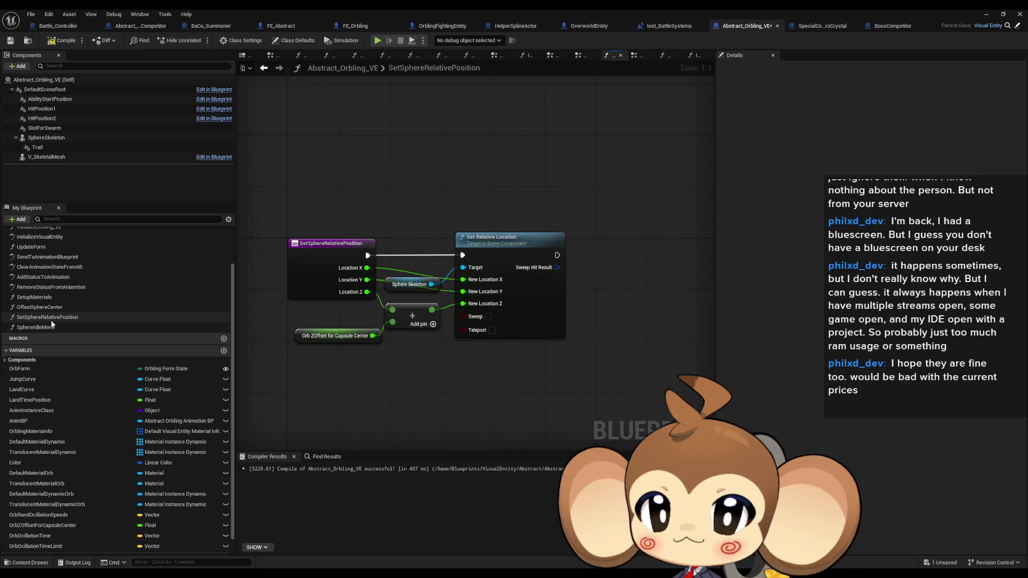
double_click(40, 308)
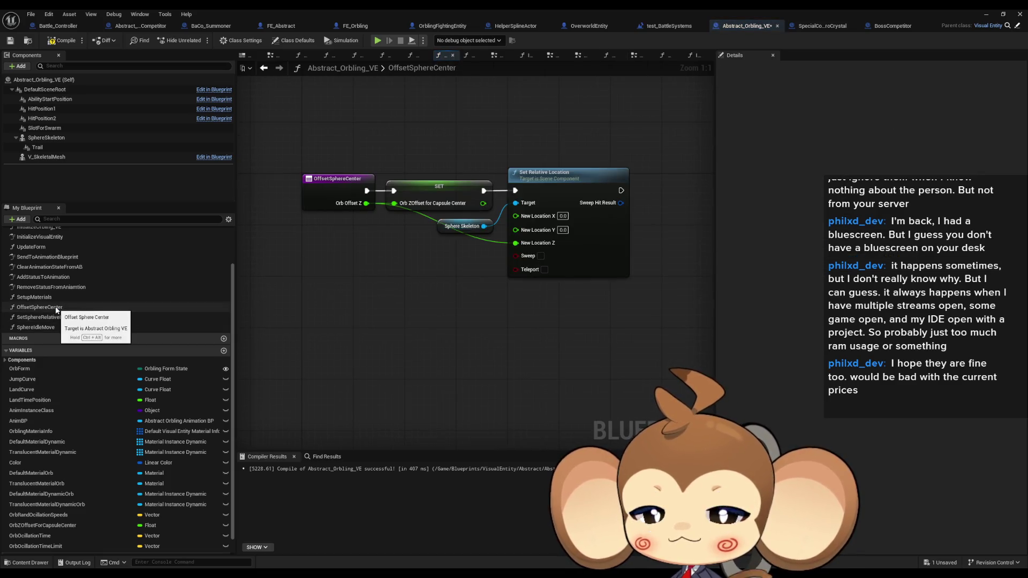
scroll(54, 284, up, 3)
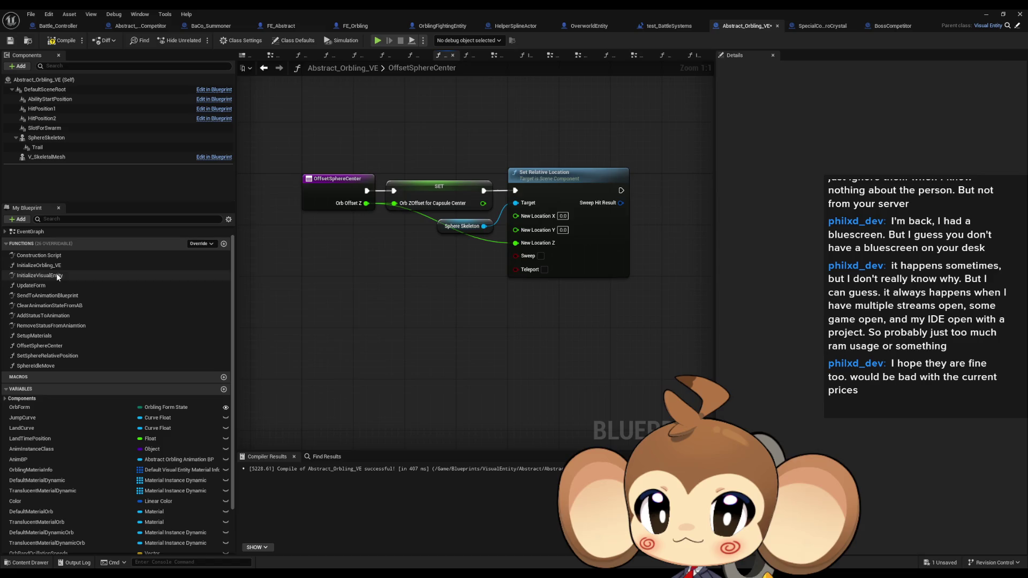
double_click(57, 276)
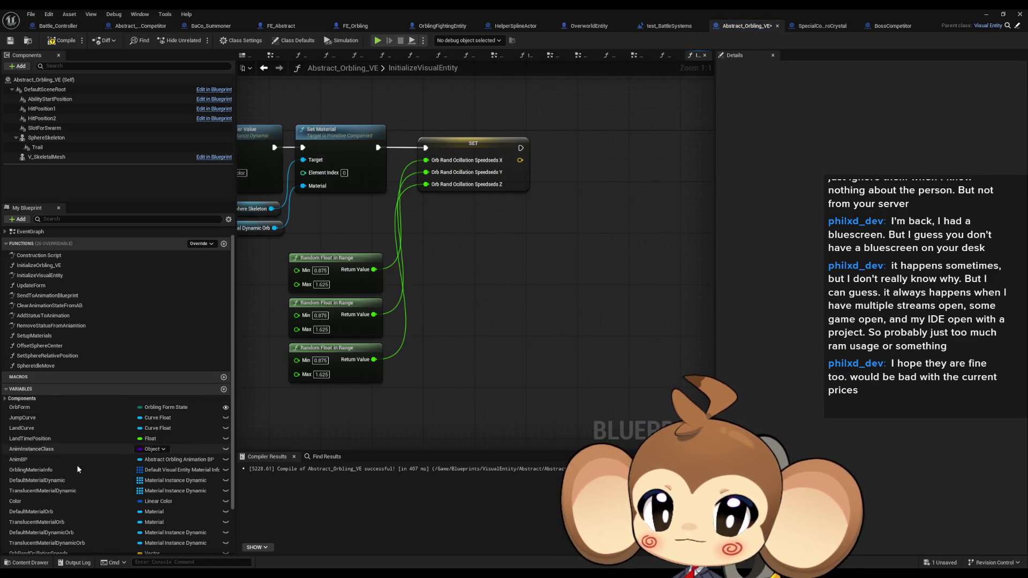
scroll(57, 482, down, 3)
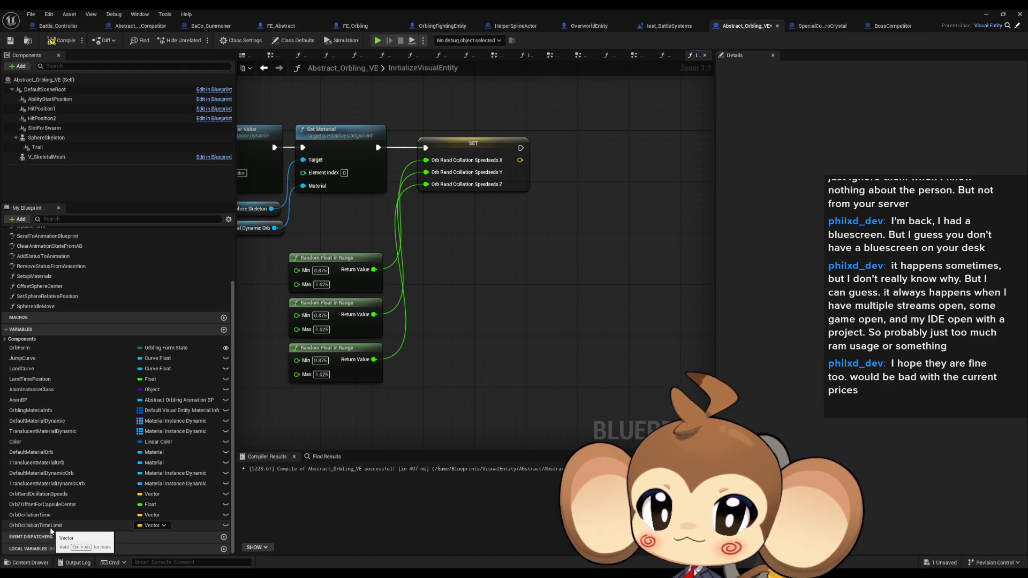
- Drop a SET node for OrbOcillationTimeLimit into the graph, then add another variable
mouse_move(51, 527)
mouse_down()
mouse_move(321, 466)
mouse_move(529, 342)
mouse_move(503, 269)
mouse_up()
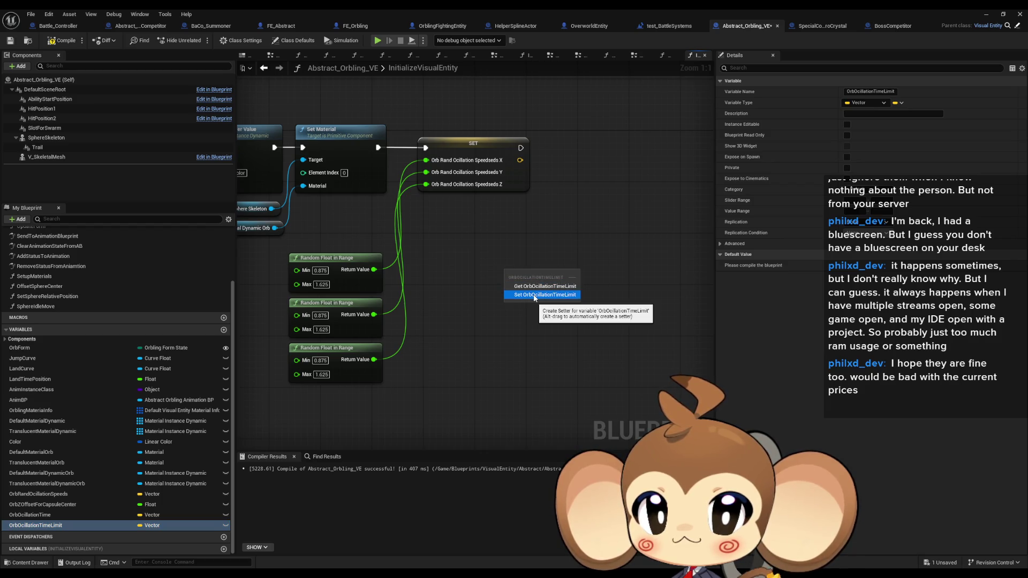
click(538, 295)
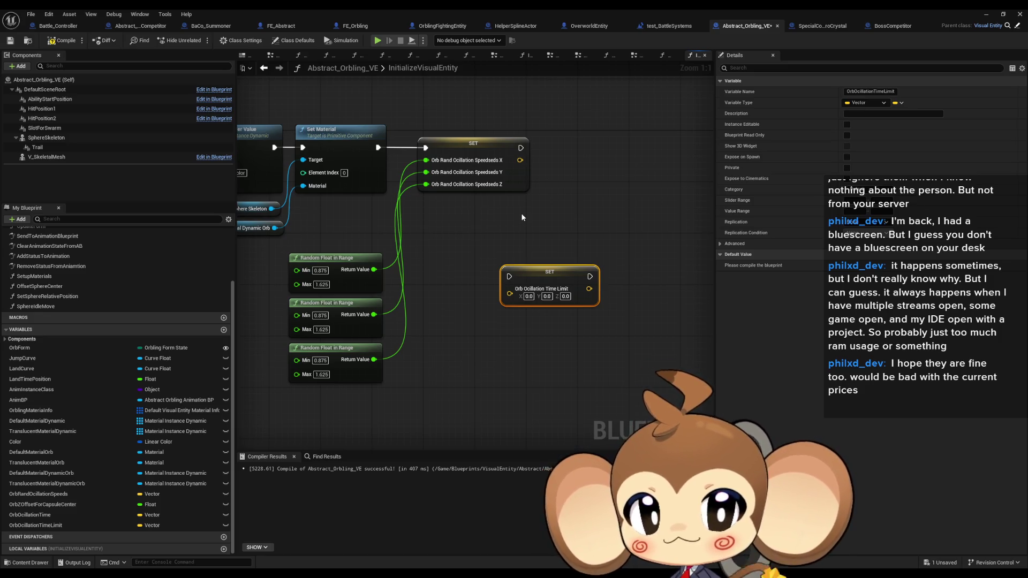
click(224, 330)
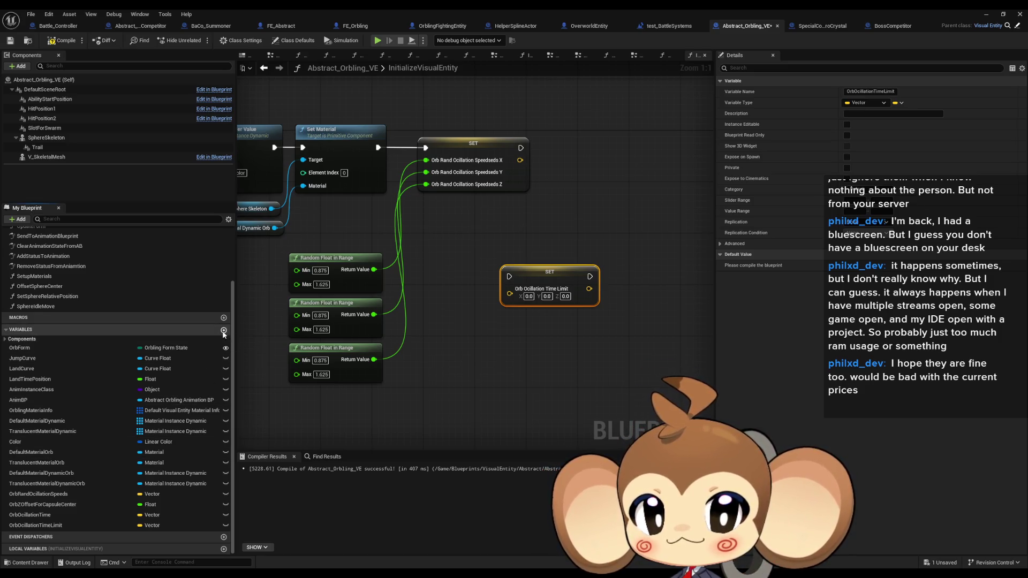
- Name the new variable OrbOcillationTargetSpeed and place an unsplit SET node for it
text(Orb)
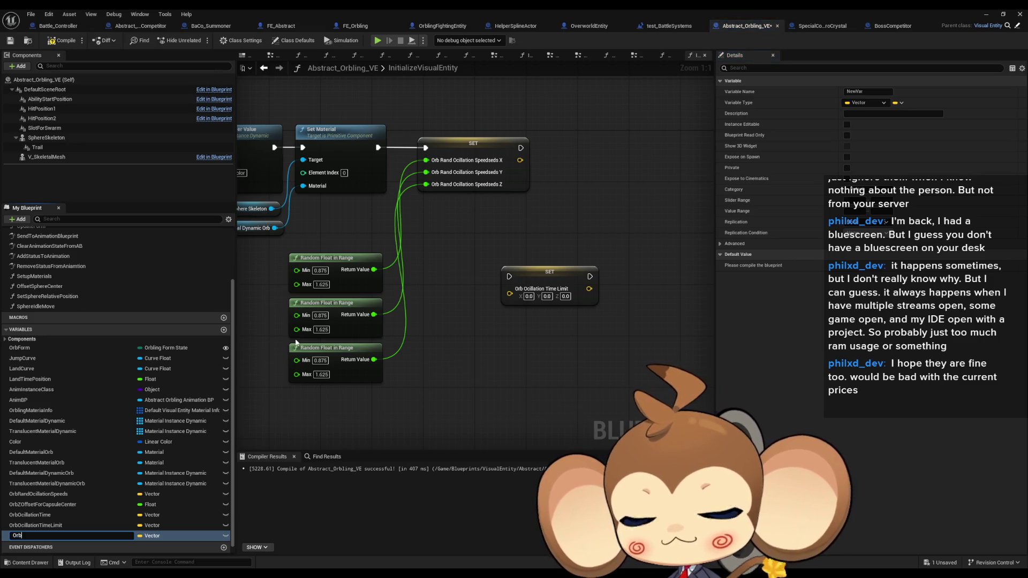
text(Ocillat)
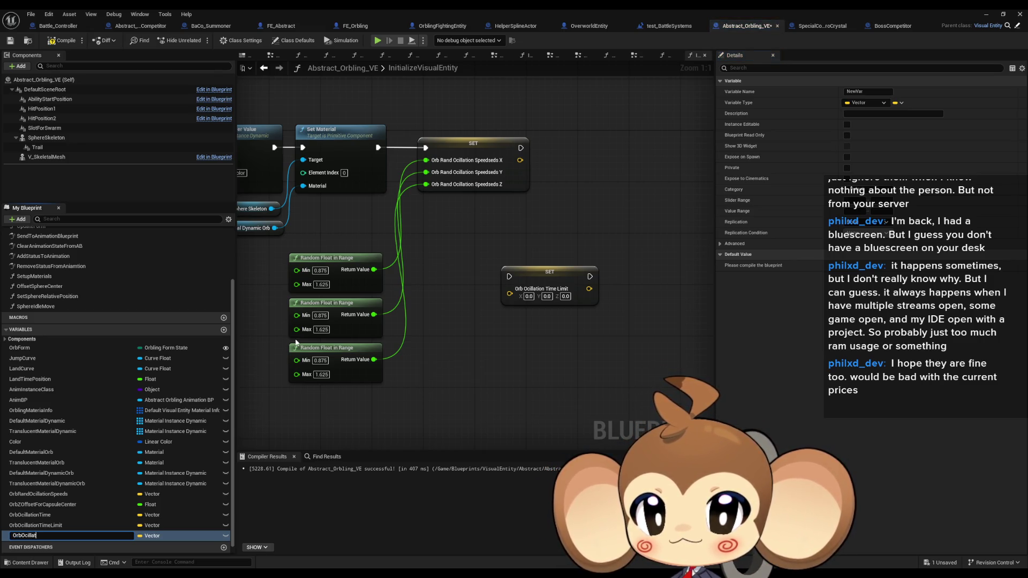
text(ionTarge)
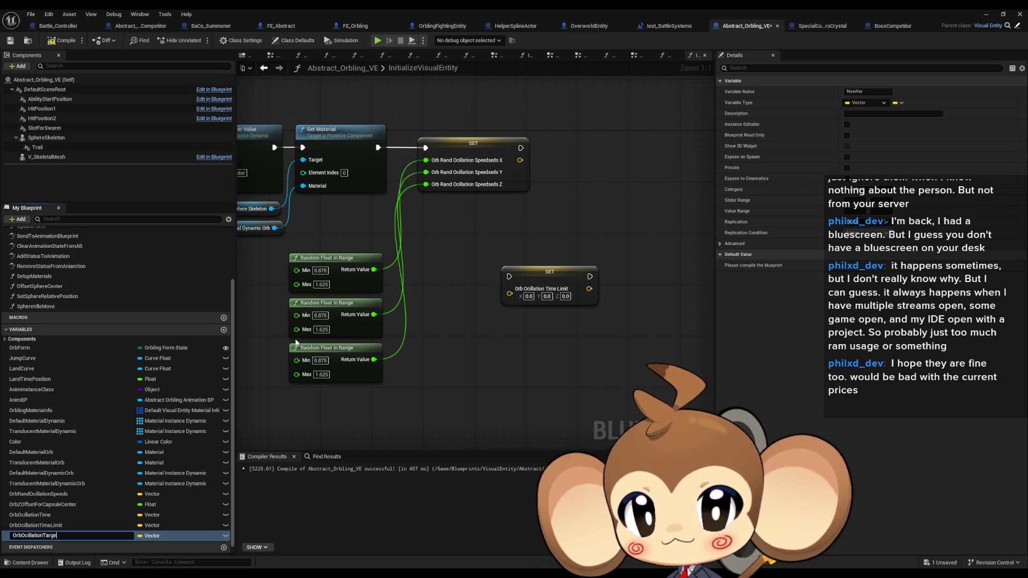
text(tSpeed)
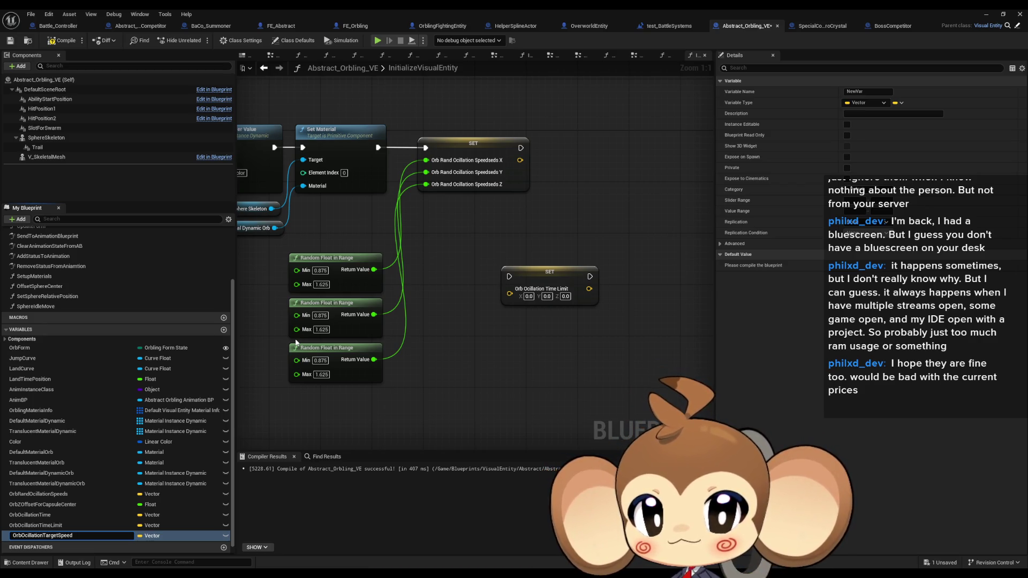
key(Return)
mouse_move(38, 535)
mouse_down()
mouse_move(144, 500)
mouse_move(576, 168)
mouse_up()
click(581, 180)
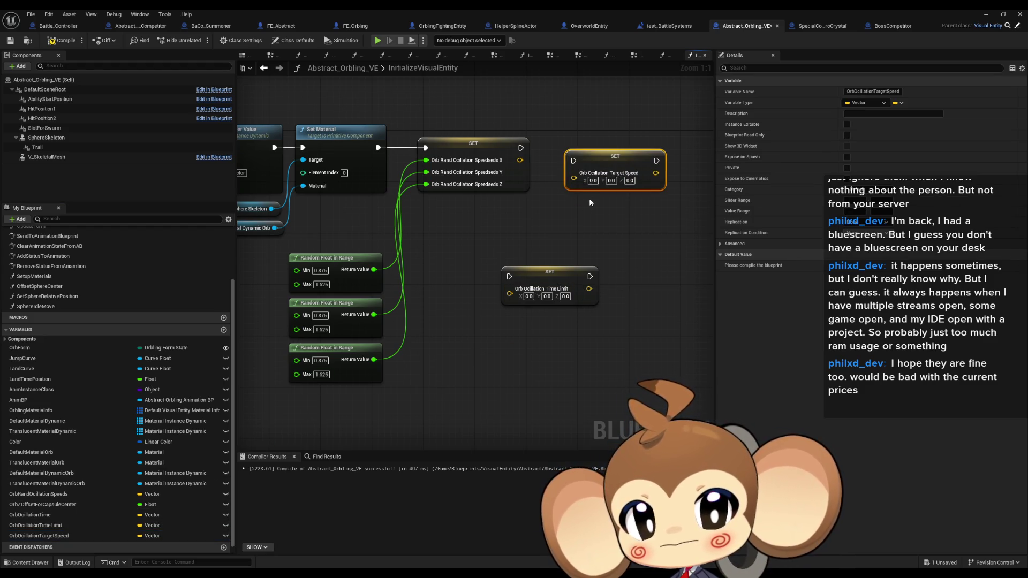
right_click(577, 181)
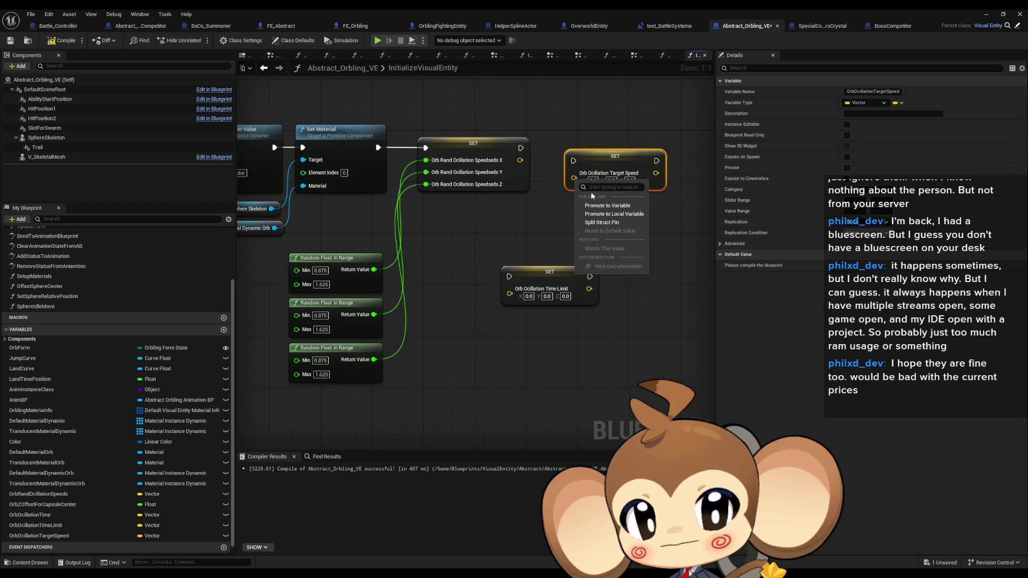
click(605, 222)
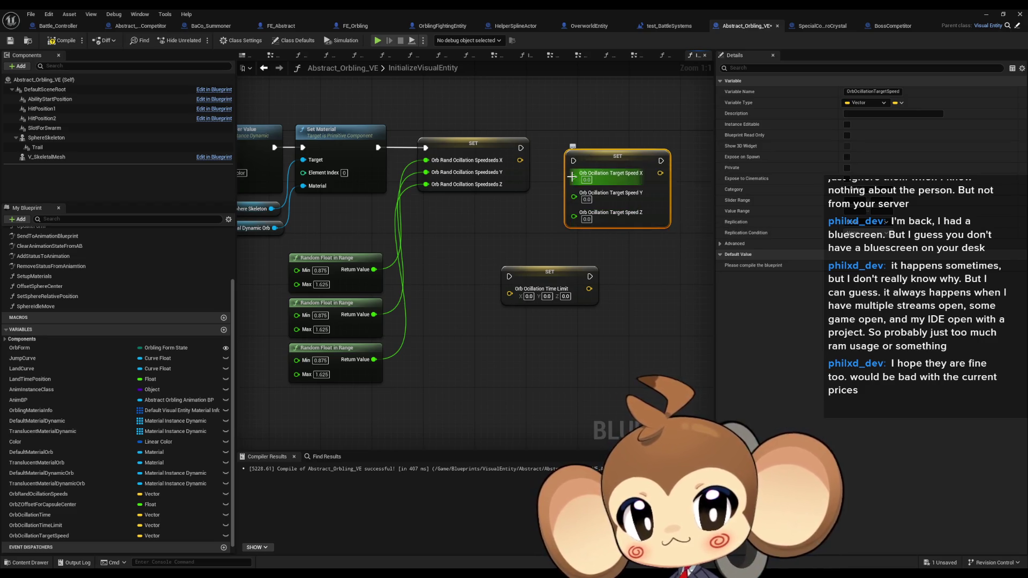
key(ctrl+z)
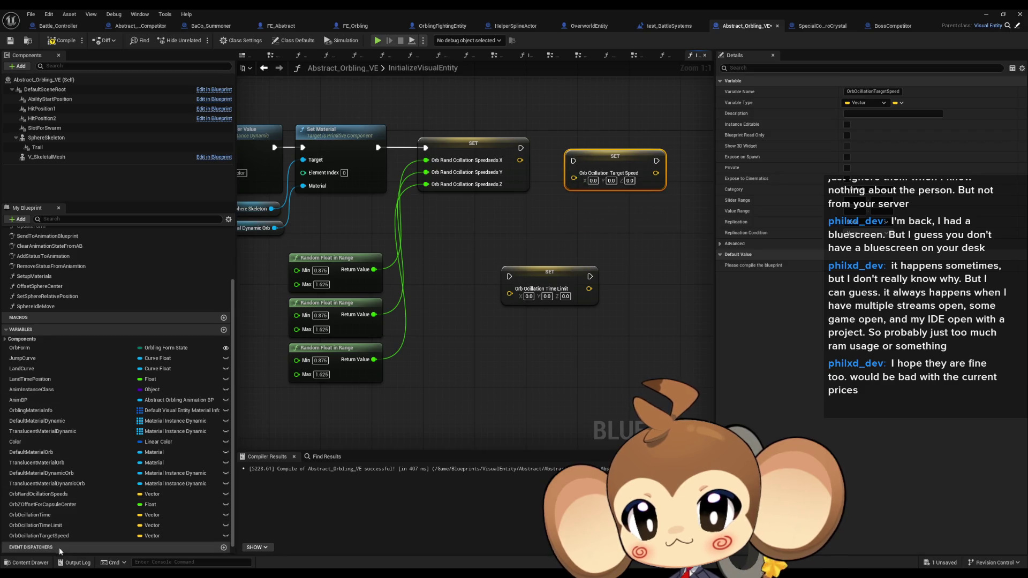
- Feed an OrbRandOcillationSpeeds getter into the target speed SET and chain it after the first SET
mouse_move(45, 539)
mouse_down()
mouse_move(45, 507)
mouse_move(517, 301)
mouse_move(463, 210)
mouse_up()
mouse_move(39, 493)
mouse_down()
mouse_move(321, 348)
mouse_move(461, 206)
mouse_up()
click(531, 212)
mouse_move(533, 209)
mouse_down()
mouse_move(573, 173)
mouse_move(491, 208)
mouse_up()
mouse_move(602, 157)
mouse_down()
mouse_move(582, 143)
mouse_move(521, 148)
mouse_up()
click(585, 203)
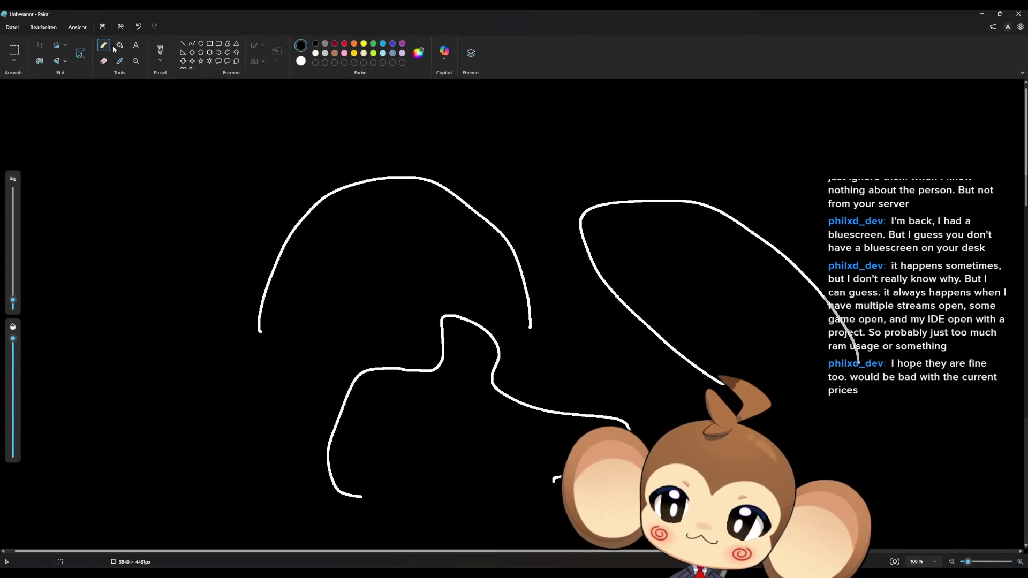
click(118, 45)
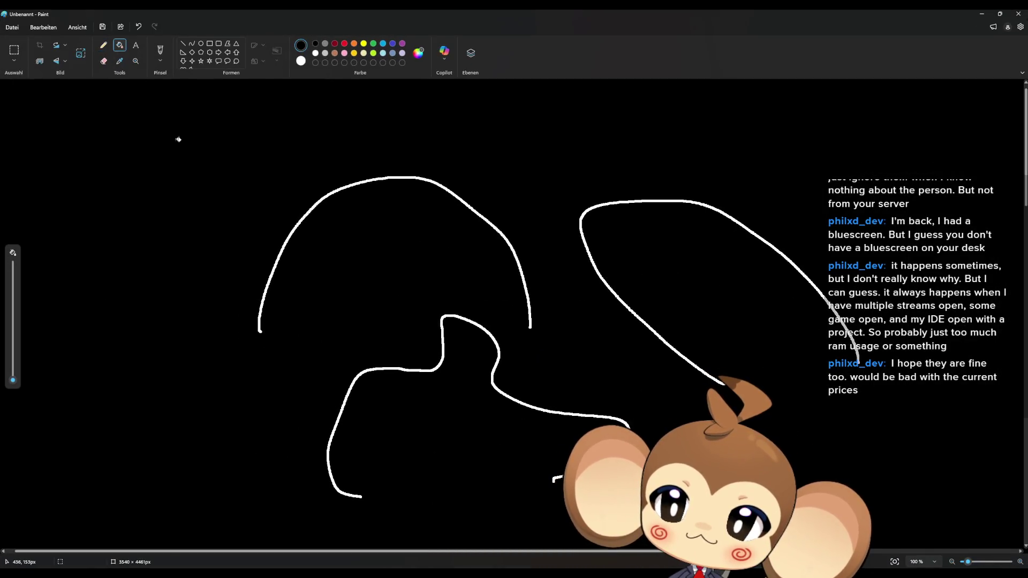
- Fill the Paint canvas black and sketch a baseline with a tightening wave above it
click(189, 136)
click(103, 45)
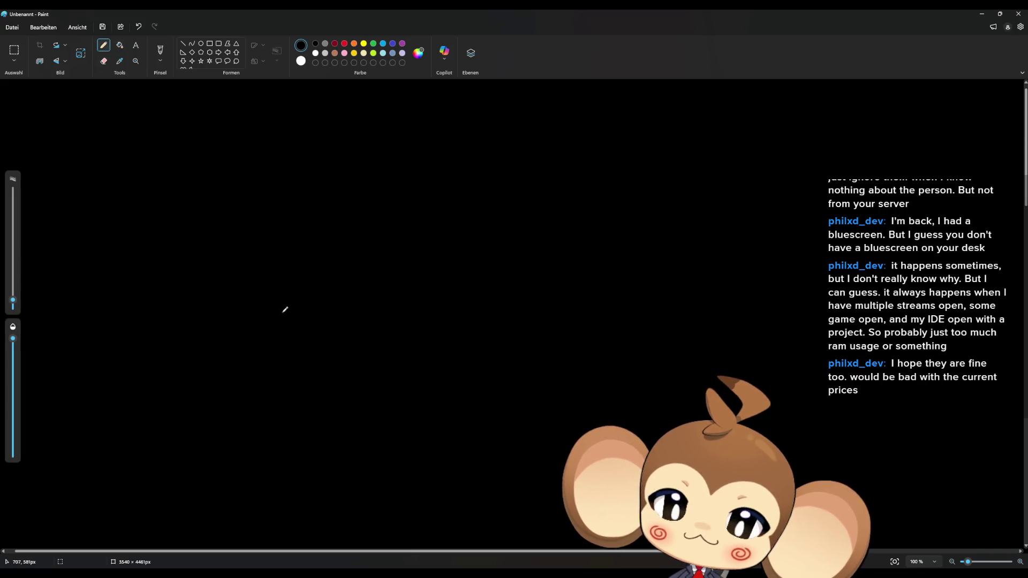
drag(192, 349, 841, 342)
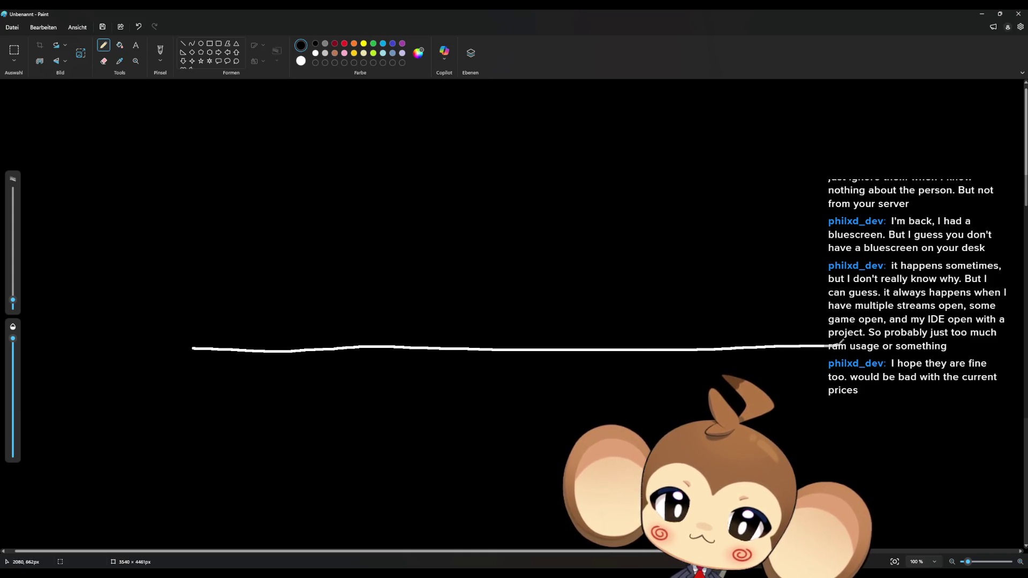
mouse_move(209, 328)
mouse_down()
mouse_move(235, 264)
mouse_move(256, 266)
mouse_move(265, 330)
mouse_move(294, 254)
mouse_move(324, 263)
mouse_move(330, 337)
mouse_move(362, 272)
mouse_move(388, 266)
mouse_move(412, 329)
mouse_move(433, 270)
mouse_move(451, 316)
mouse_move(460, 262)
mouse_move(469, 321)
mouse_move(479, 258)
mouse_move(487, 324)
mouse_move(499, 260)
mouse_move(515, 322)
mouse_move(534, 265)
mouse_move(541, 313)
mouse_move(559, 291)
mouse_move(565, 324)
mouse_up()
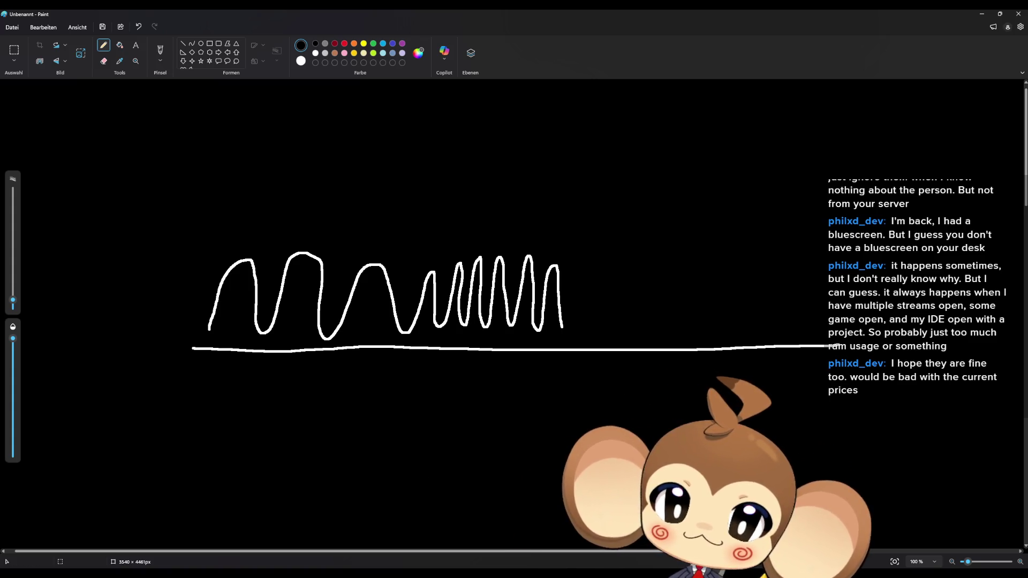
mouse_move(423, 575)
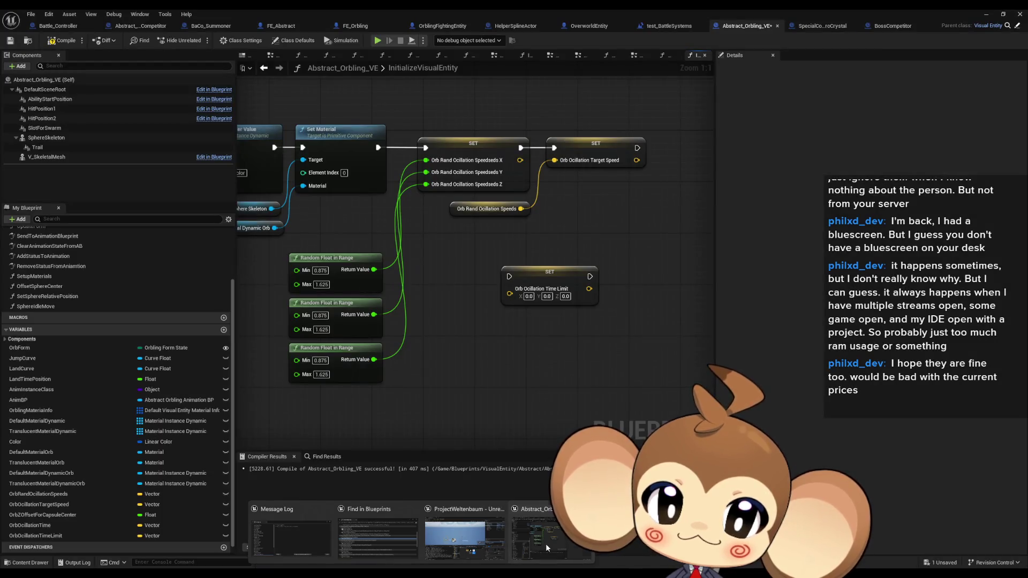
click(545, 543)
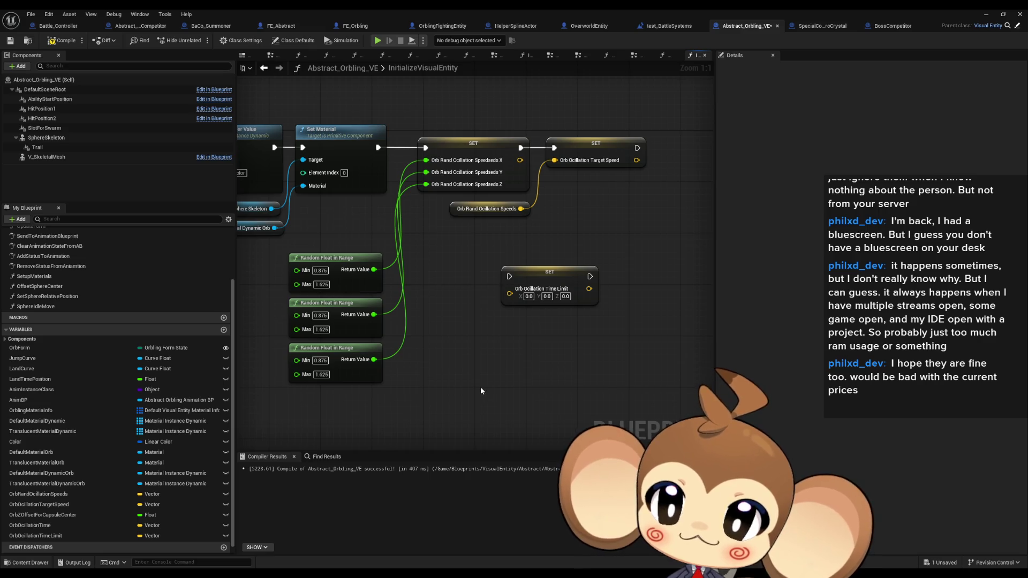
- Flip through SetSphereRelativePosition, InitializeOrbling_VE and InitializeVisualEntity, ending on the SphereIdleMove graph
scroll(480, 387, down, 1)
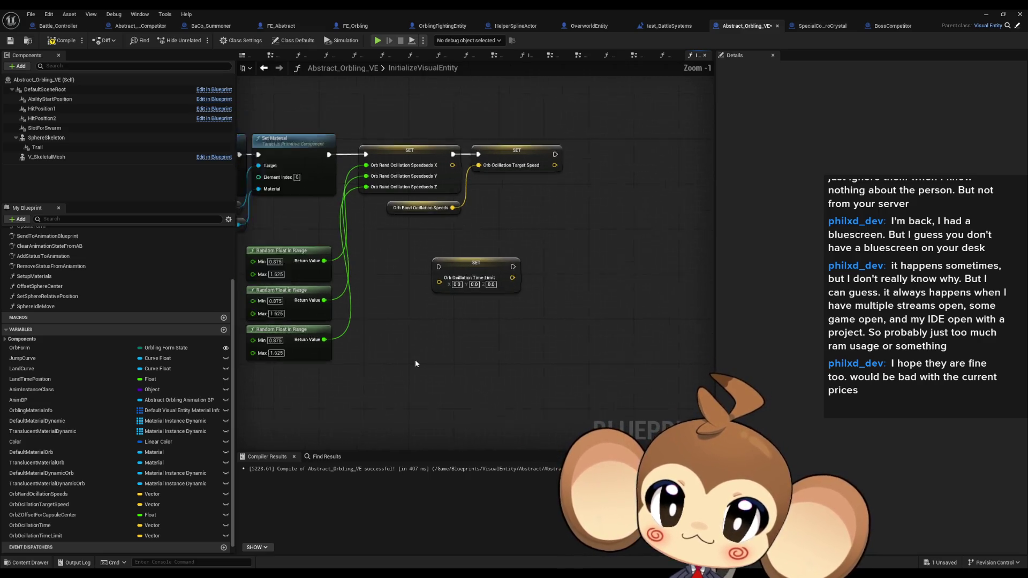
scroll(415, 361, down, 1)
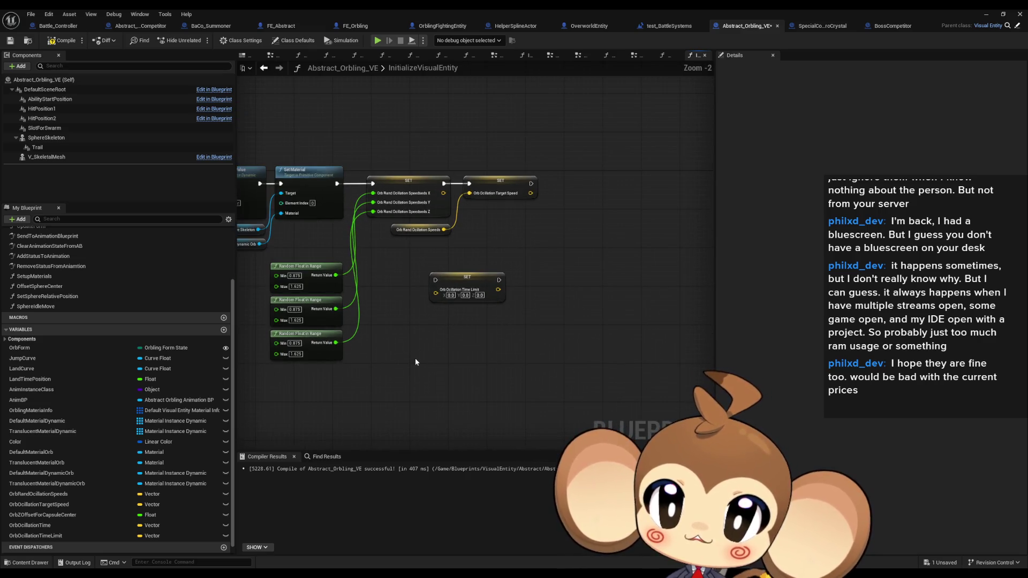
double_click(43, 305)
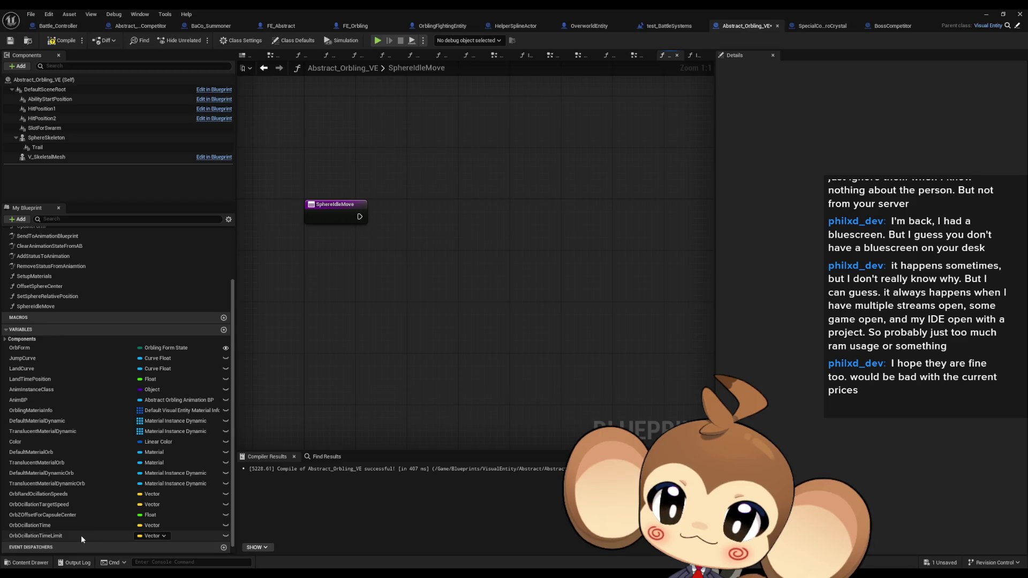
double_click(56, 297)
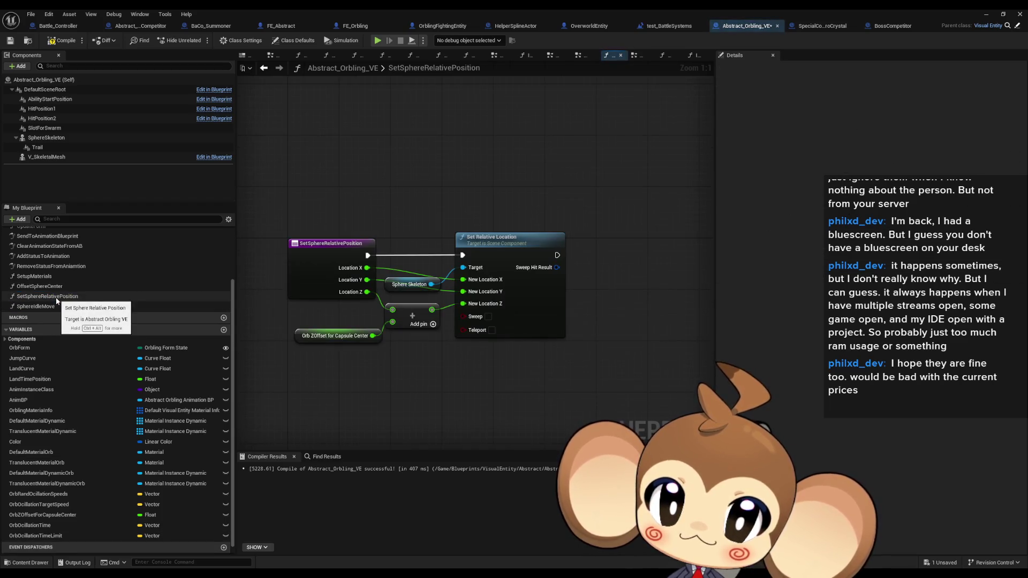
scroll(52, 286, up, 2)
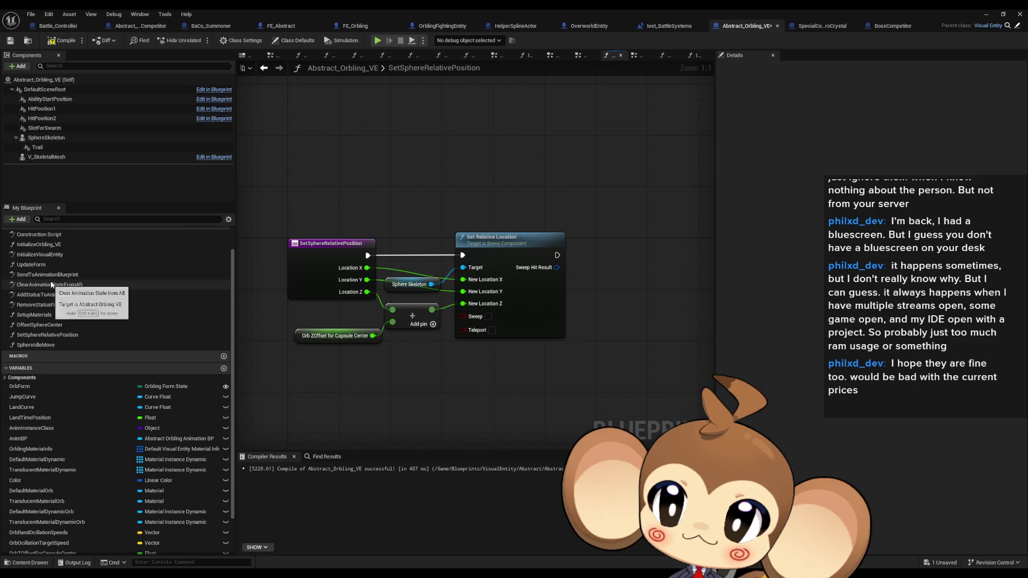
scroll(52, 287, up, 2)
double_click(54, 270)
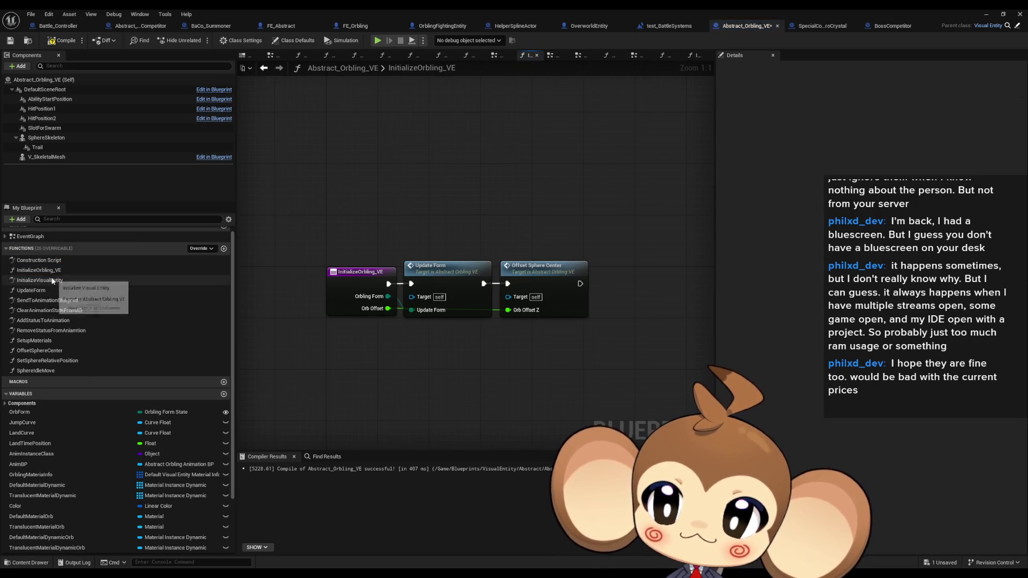
double_click(52, 280)
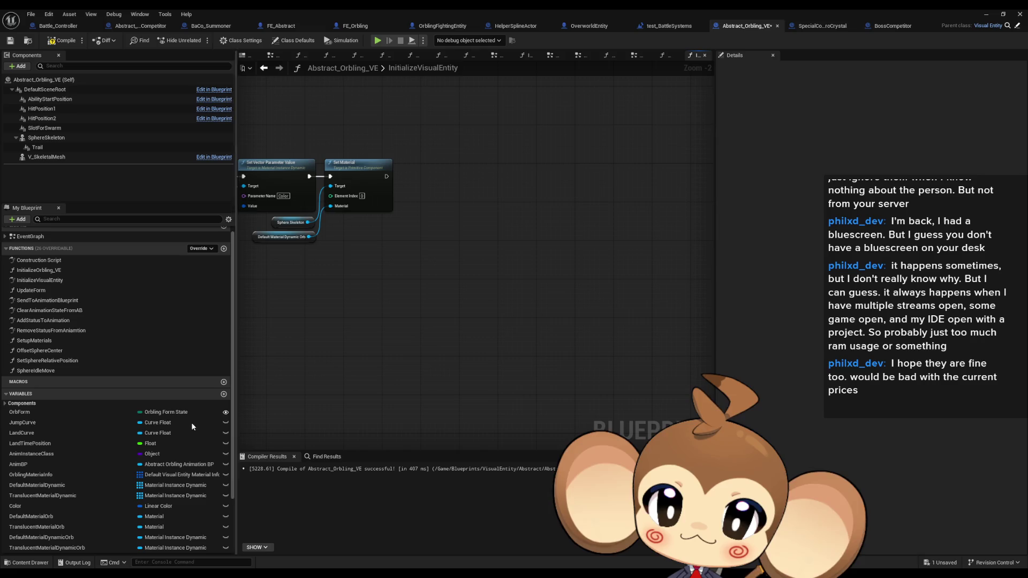
double_click(42, 371)
scroll(147, 507, down, 3)
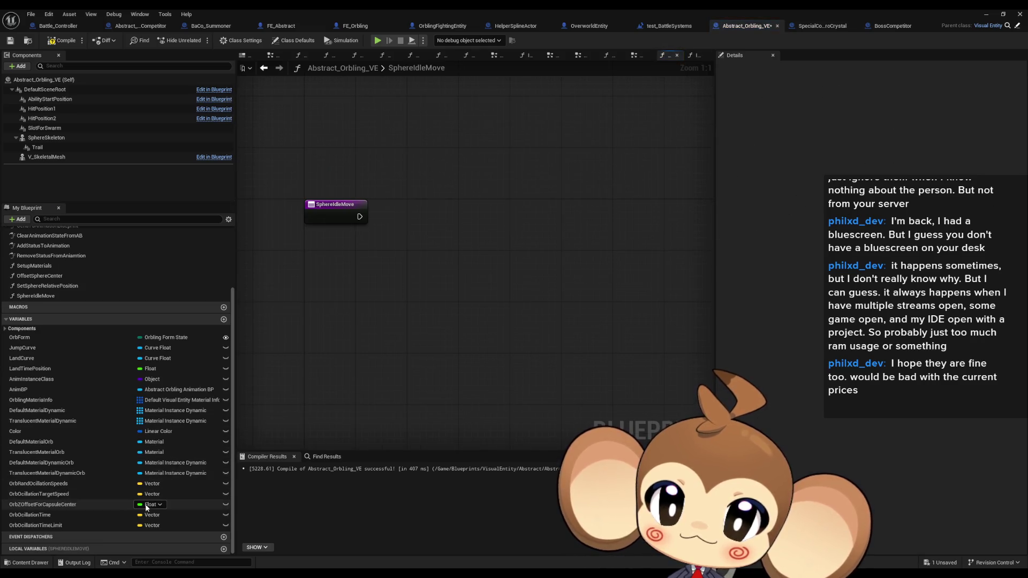
click(97, 525)
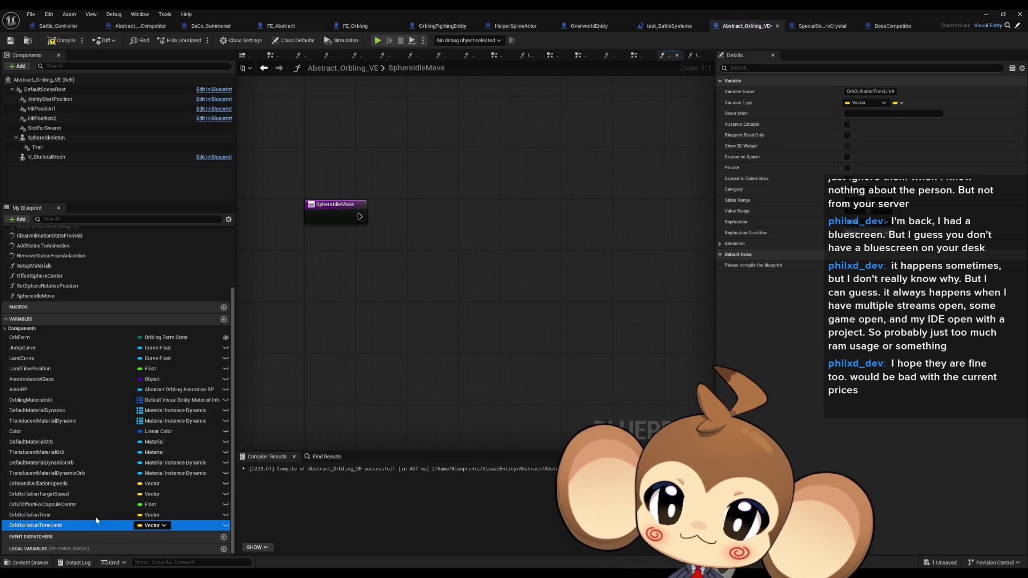
- Delete OrbOcillationTimeLimit, OrbOcillationTime and OrbOcillationTargetSpeed, but keep OrbRandOscillationSpeeds
key(Delete)
click(53, 524)
key(Delete)
click(55, 516)
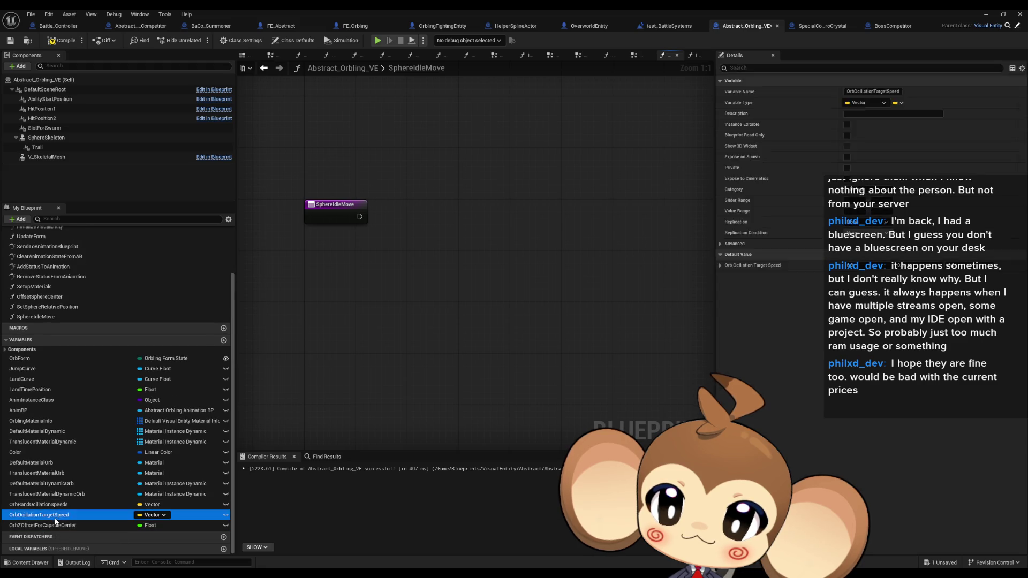
key(Delete)
click(54, 515)
key(Delete)
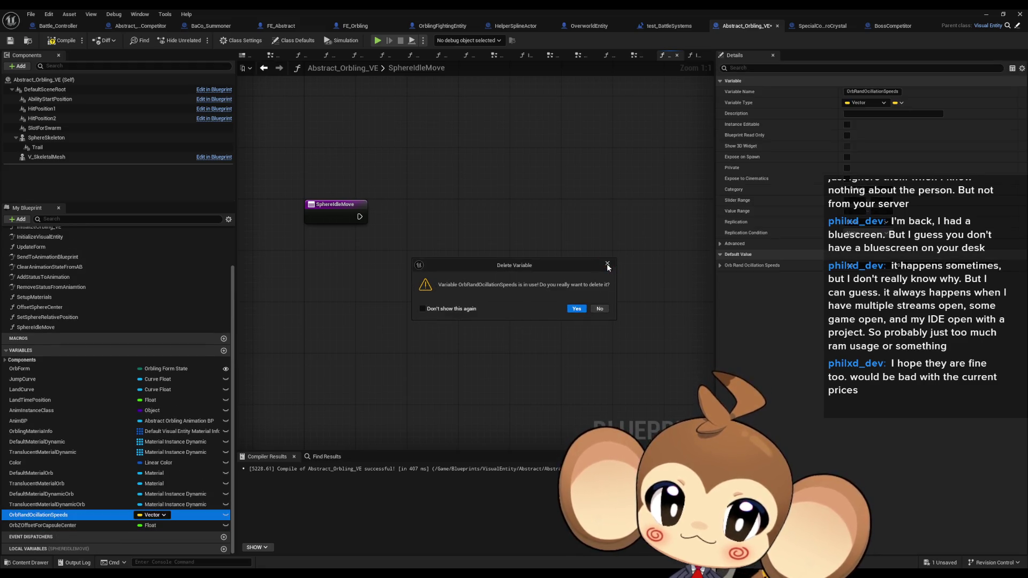
click(608, 265)
- Add a new Vector variable named OrbOcillationDirection
click(224, 351)
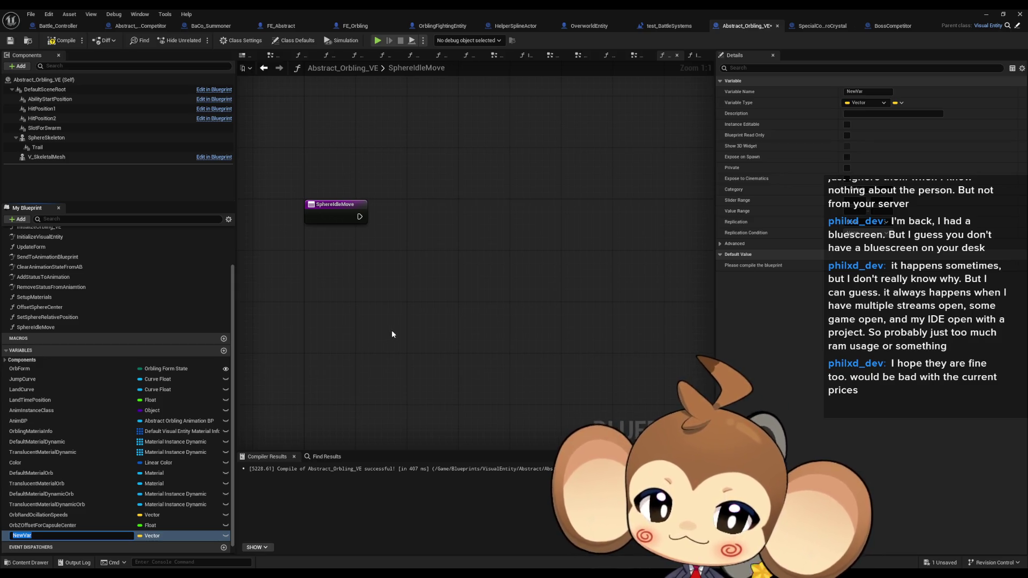
text(OrbOcillationDirection)
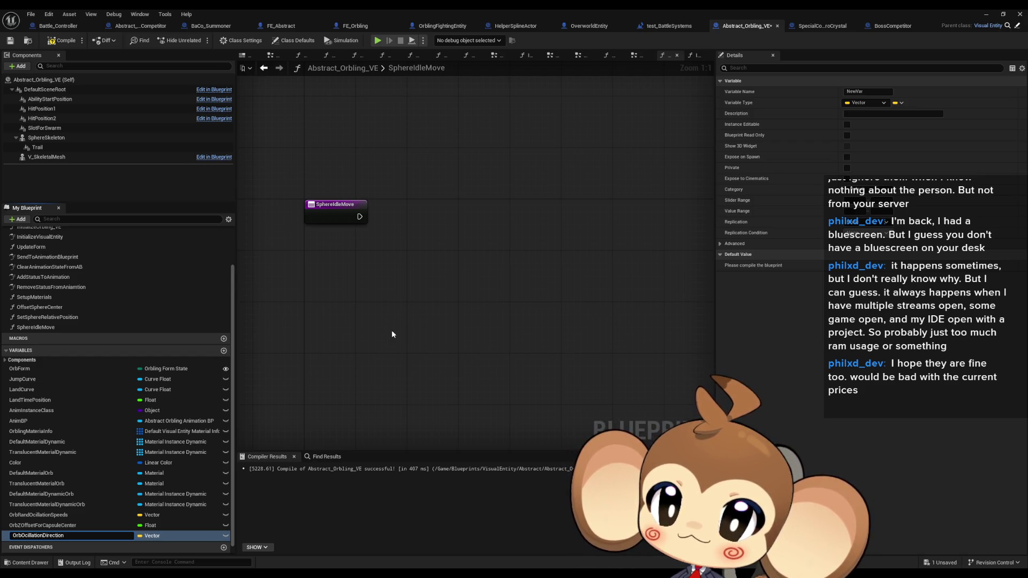
key(Return)
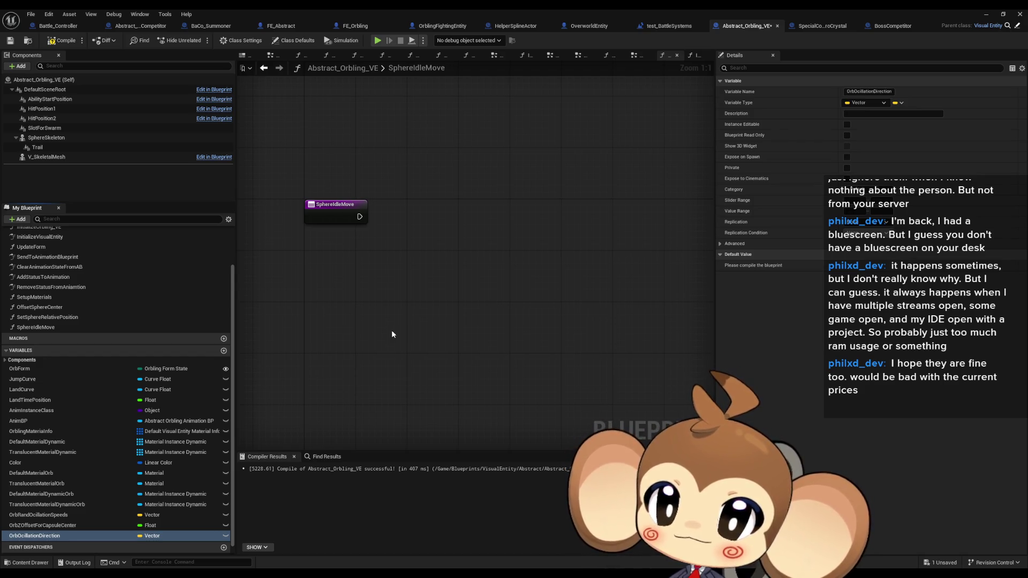
scroll(44, 247, up, 3)
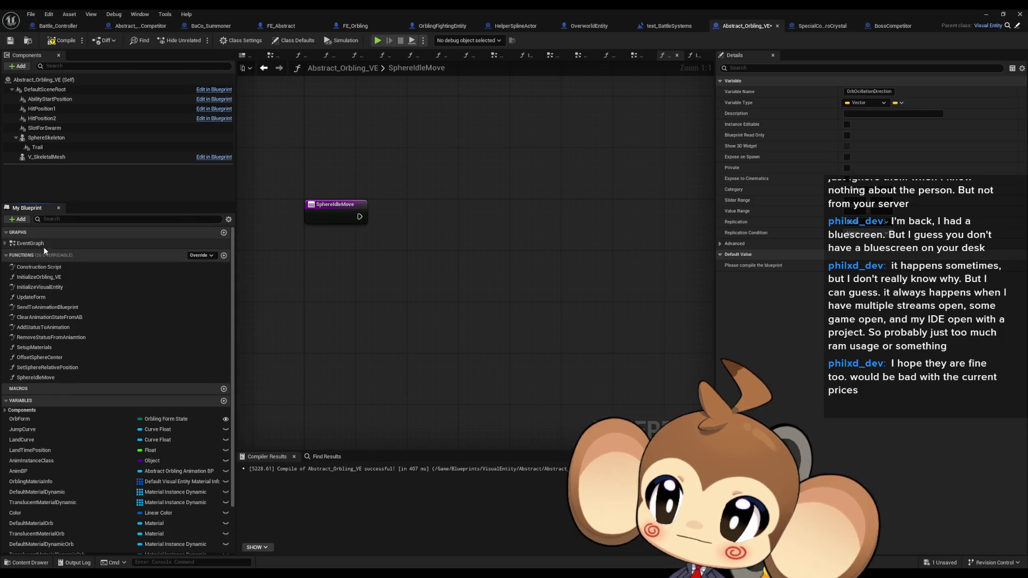
- In InitializeVisualEntity, add a SET OrbOcillationDirection node with its pin split into X, Y, Z
double_click(70, 289)
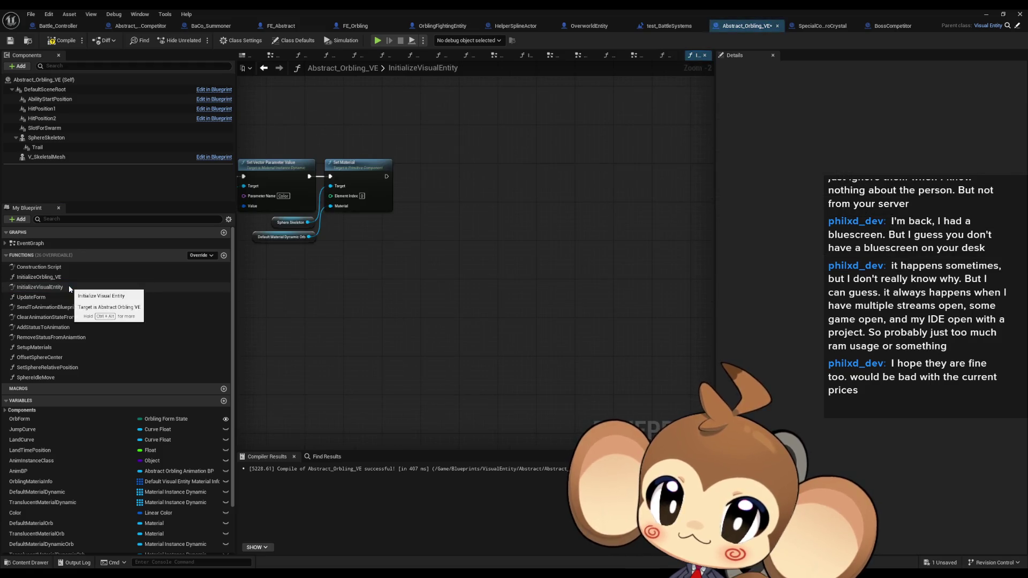
scroll(78, 532, down, 2)
mouse_move(78, 525)
mouse_down()
mouse_move(575, 233)
mouse_move(530, 174)
mouse_up()
click(549, 199)
scroll(589, 225, up, 2)
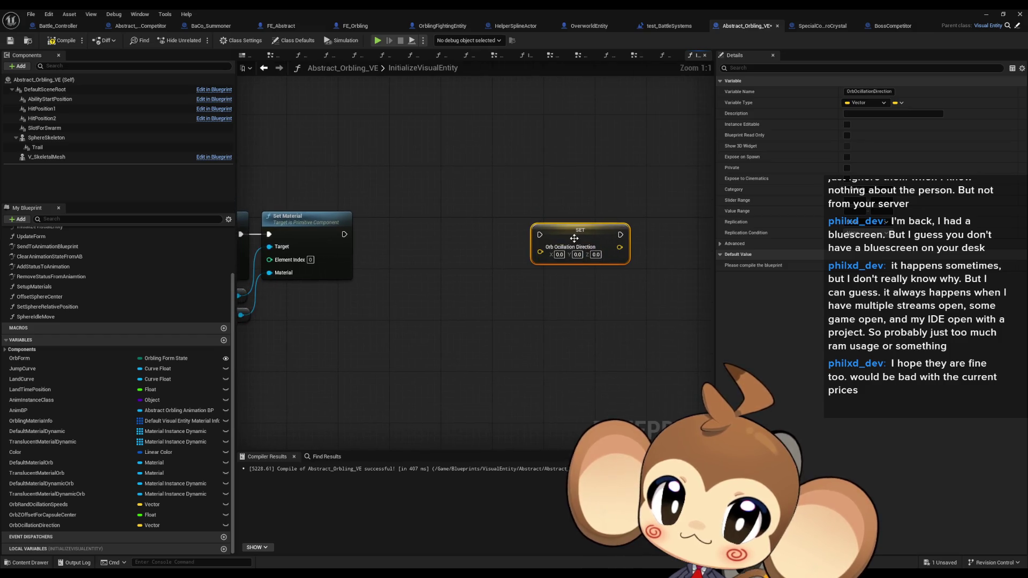
right_click(589, 235)
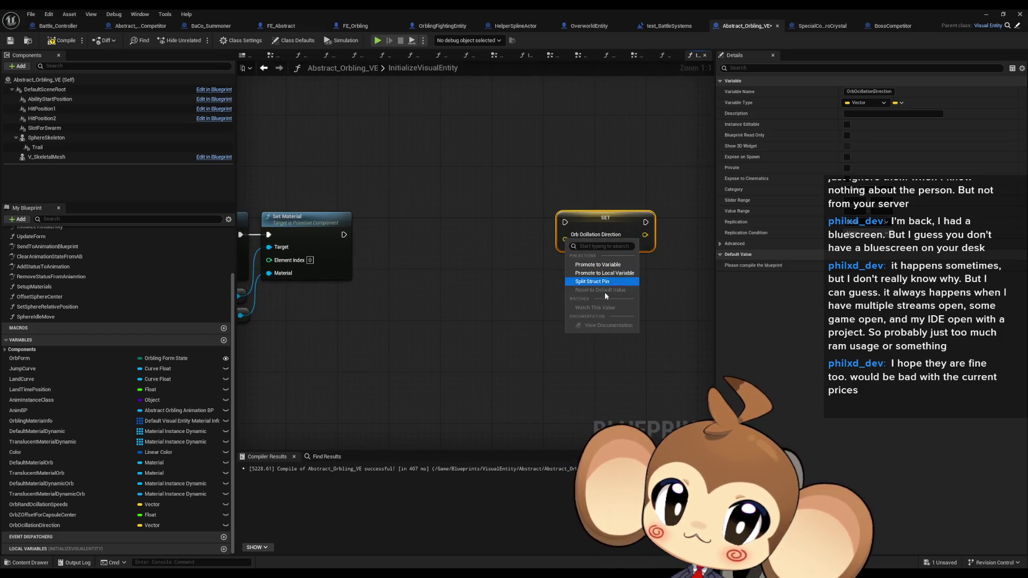
click(591, 284)
click(490, 299)
- Create Select Float nodes choosing between 1.0 and -1.0 for the direction axes
drag(565, 238, 505, 258)
text(switch)
key(ctrl+a)
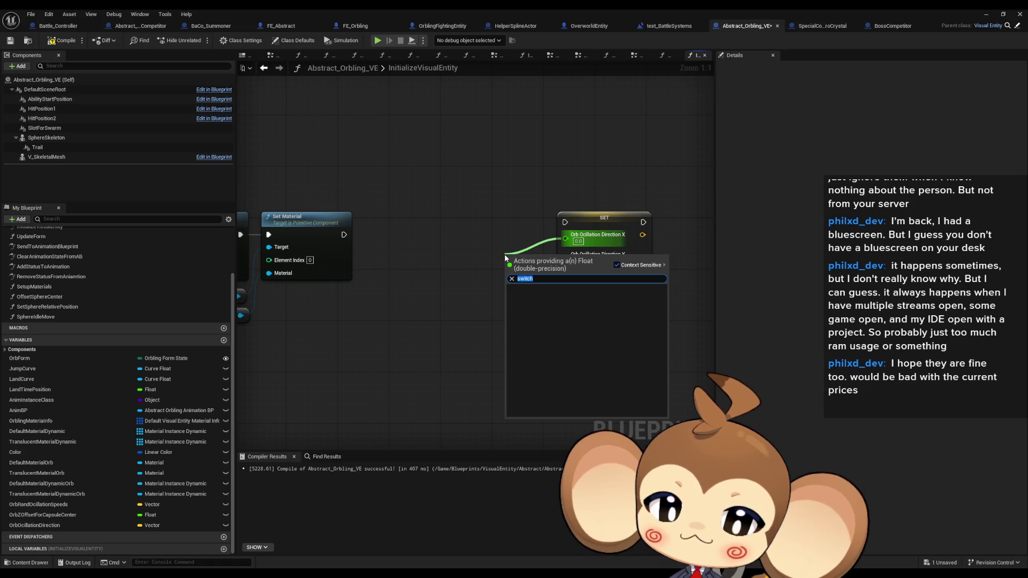
text(or)
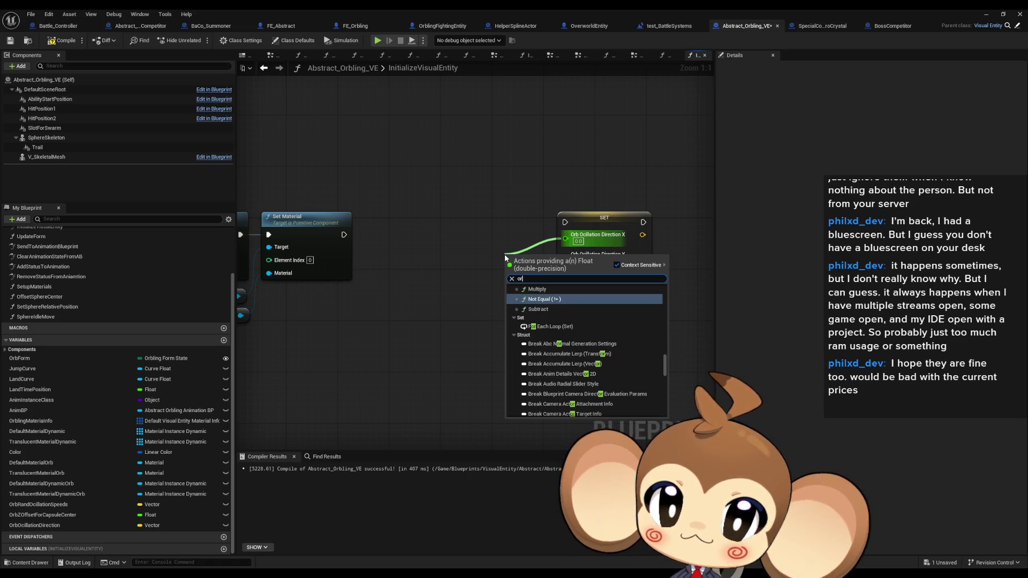
key(BackSpace)
key(BackSpace)
text(selec)
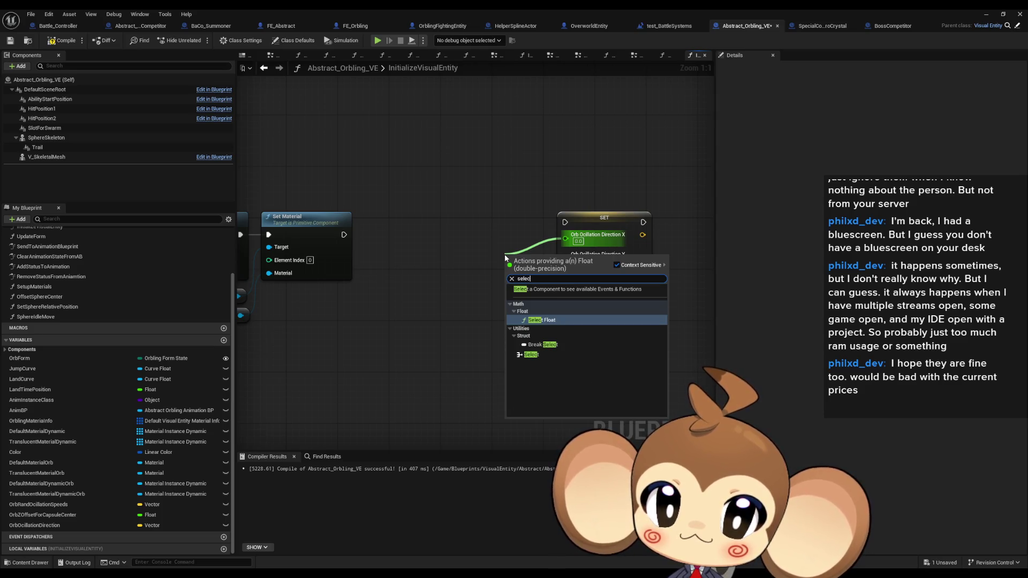
key(Return)
drag(531, 262, 480, 261)
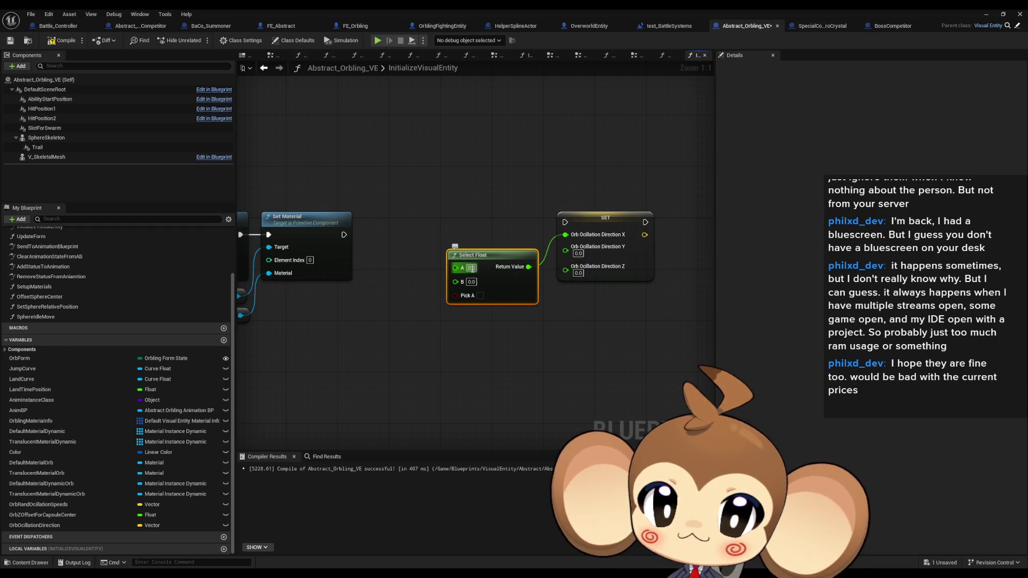
text(1)
click(473, 282)
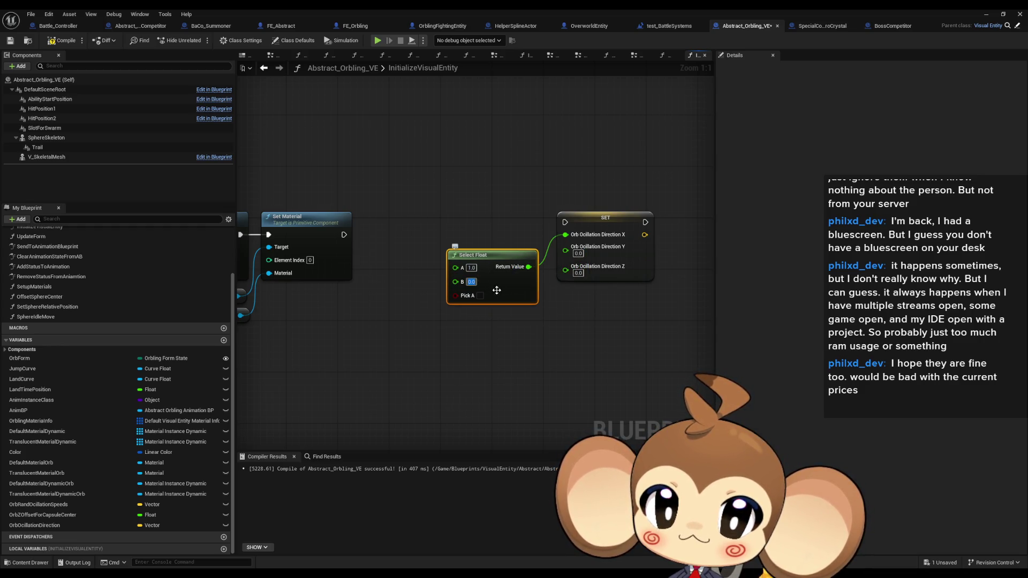
text(-1)
key(Return)
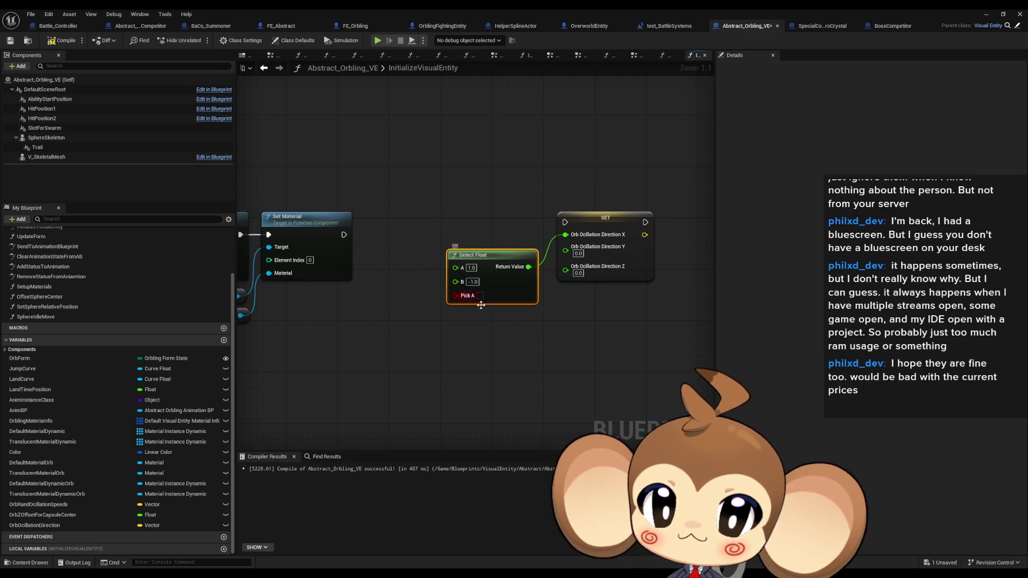
key(ctrl+d)
click(447, 402)
- Drive each Select Float with a Random Bool, wire them into X, Y, Z, and run the SET after Set Material
right_click(368, 352)
text(rand)
key(Return)
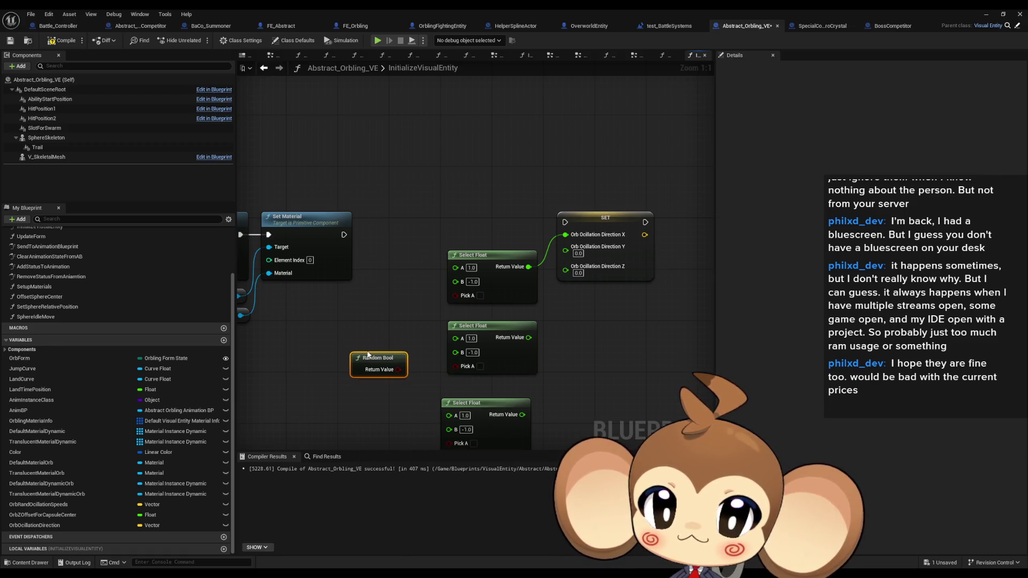
drag(384, 369, 387, 310)
key(ctrl+d)
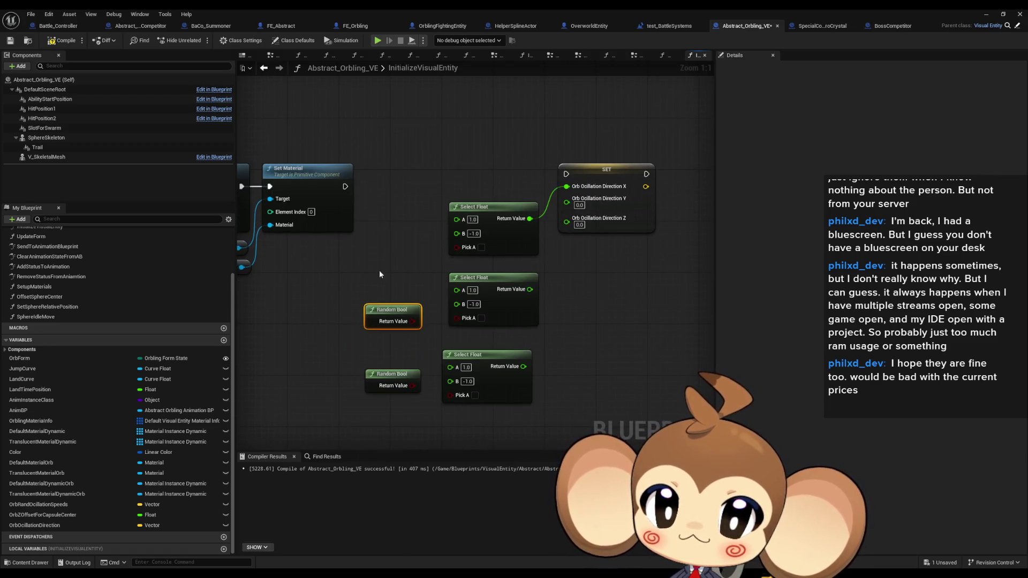
key(ctrl+d)
drag(455, 248, 425, 276)
drag(412, 321, 455, 317)
drag(449, 395, 412, 386)
mouse_move(518, 366)
mouse_down()
mouse_move(585, 252)
mouse_move(566, 218)
mouse_move(524, 289)
mouse_up()
drag(566, 174, 345, 187)
mouse_move(407, 258)
mouse_down()
mouse_move(432, 241)
mouse_move(357, 235)
mouse_up()
- Arrange the Random Bool, Select Float and SET nodes into tidy aligned columns
drag(501, 194, 413, 208)
drag(408, 292, 344, 299)
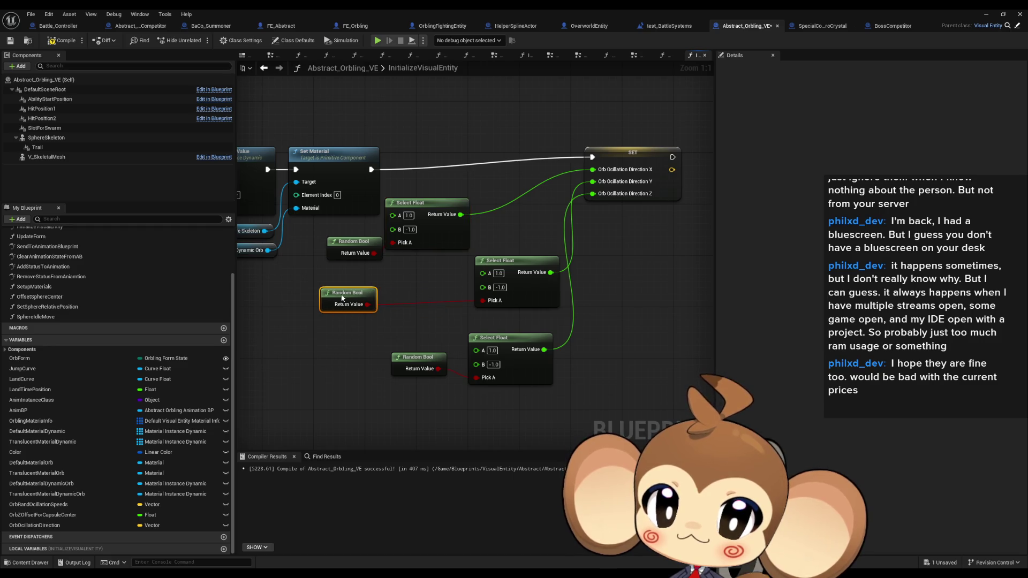
drag(503, 267, 419, 271)
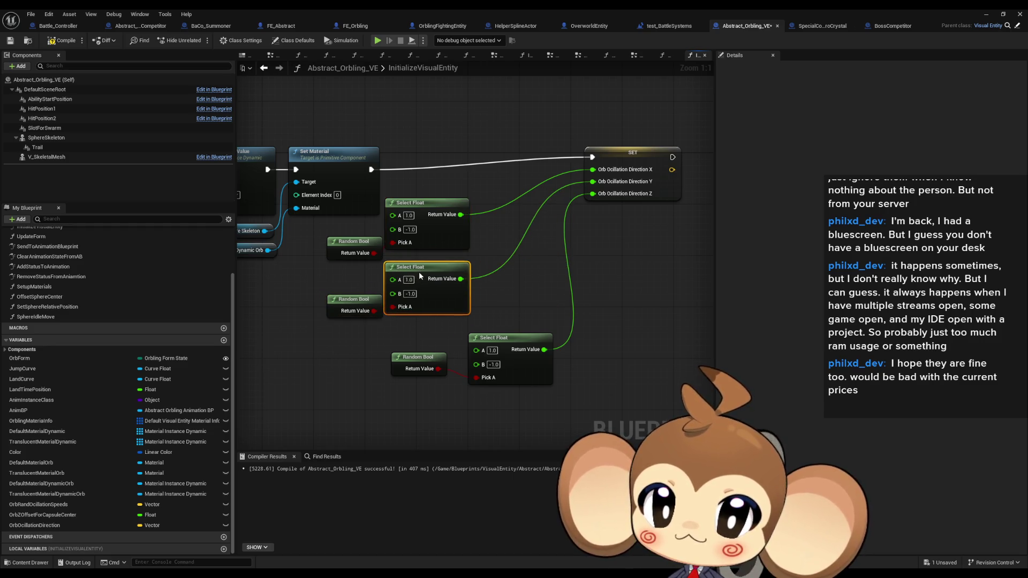
drag(417, 357, 351, 370)
drag(492, 345, 408, 345)
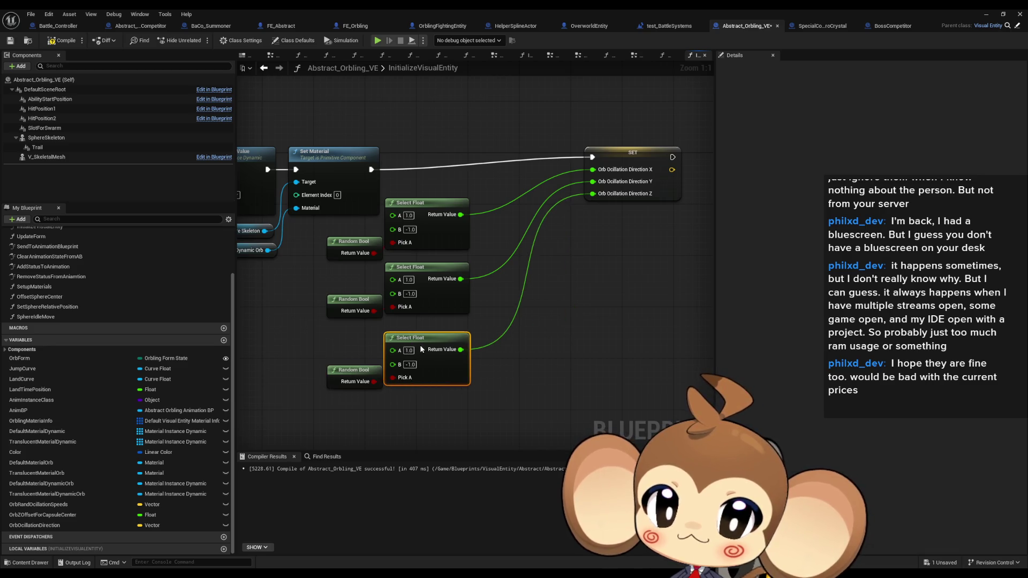
drag(636, 156, 532, 168)
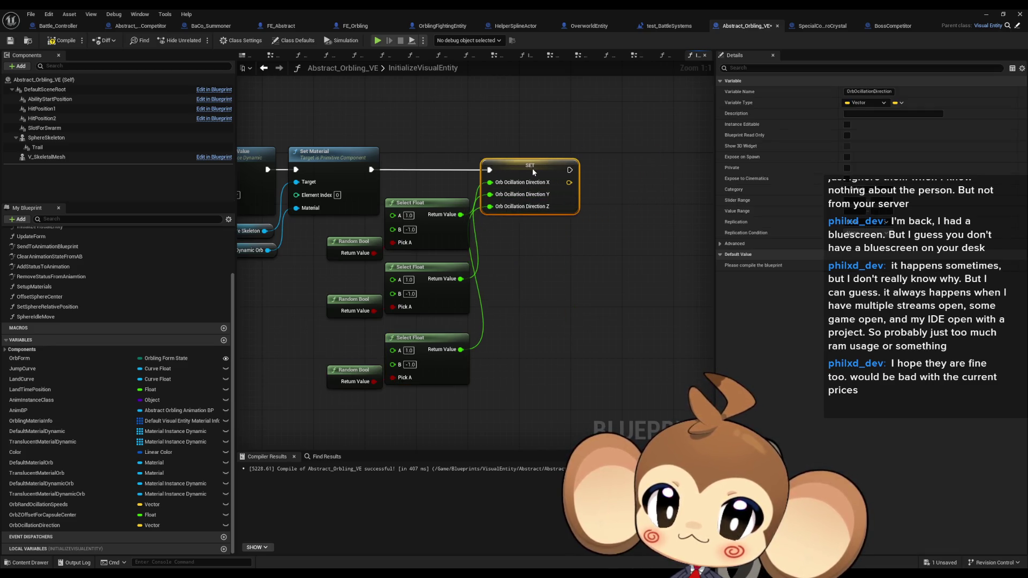
click(557, 274)
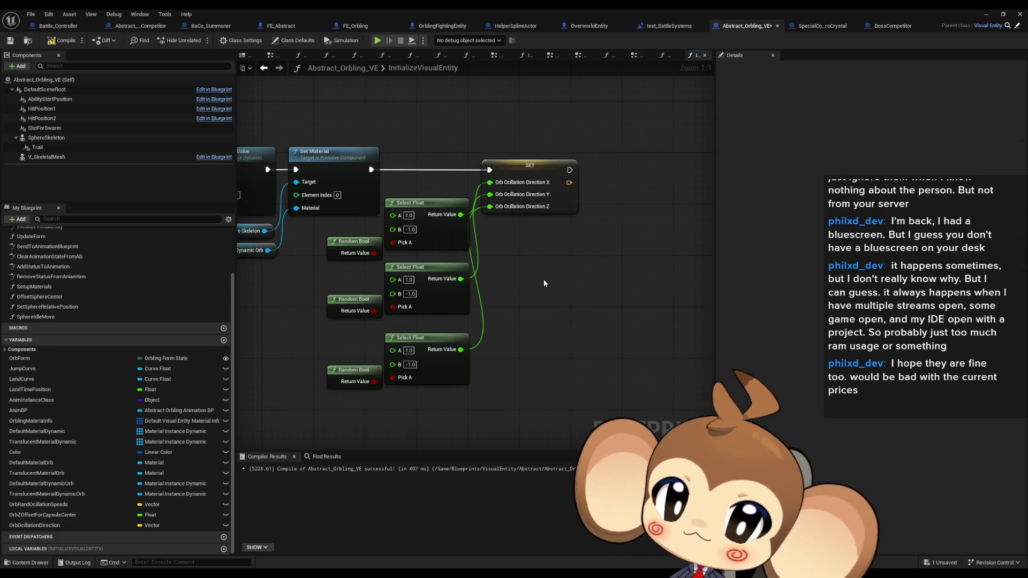
- Open SphereIdleMove, place a Set Sphere Relative Position node, and add a new Blueprint variable
double_click(54, 317)
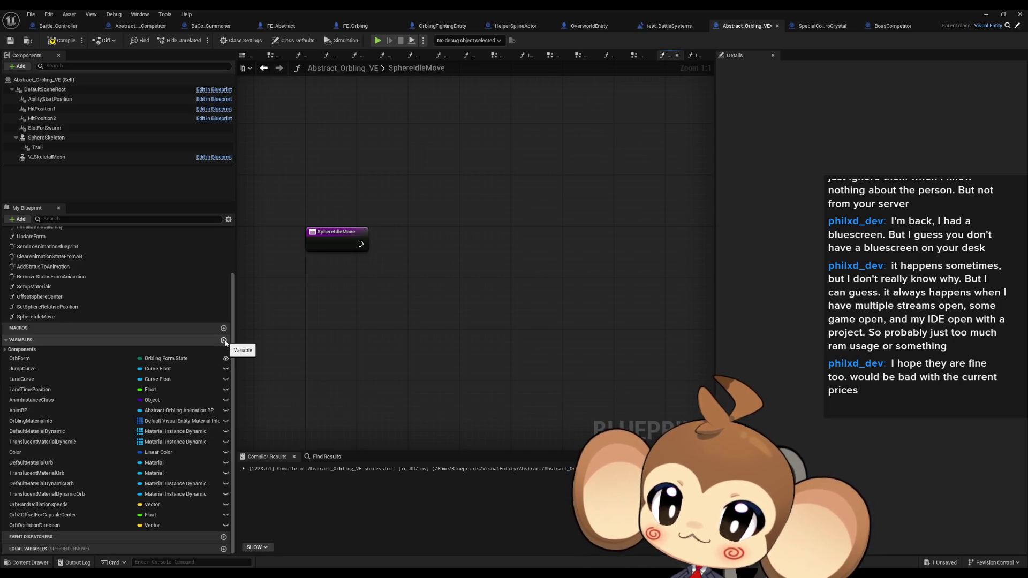
scroll(107, 305, up, 1)
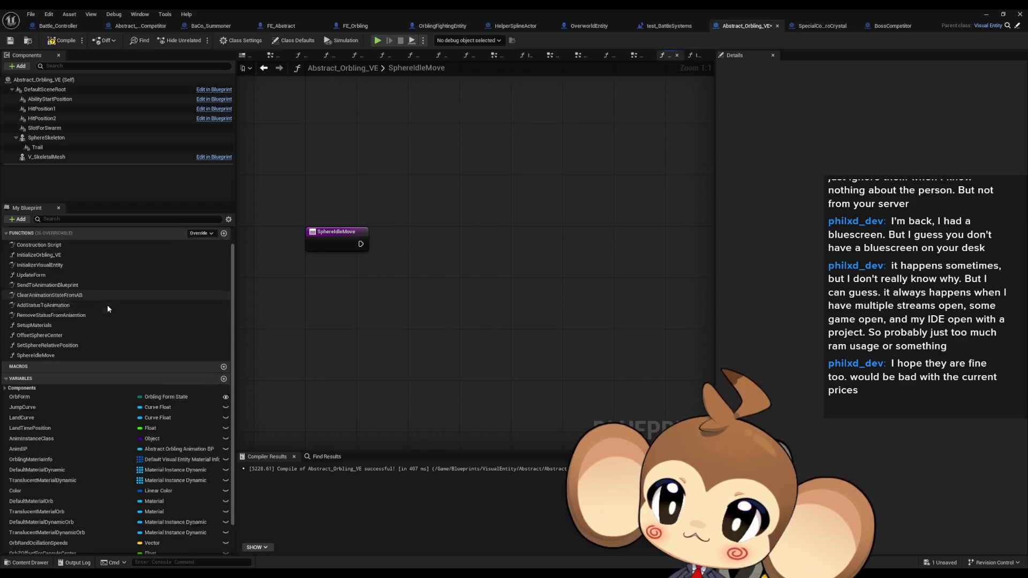
click(46, 137)
drag(46, 137, 375, 270)
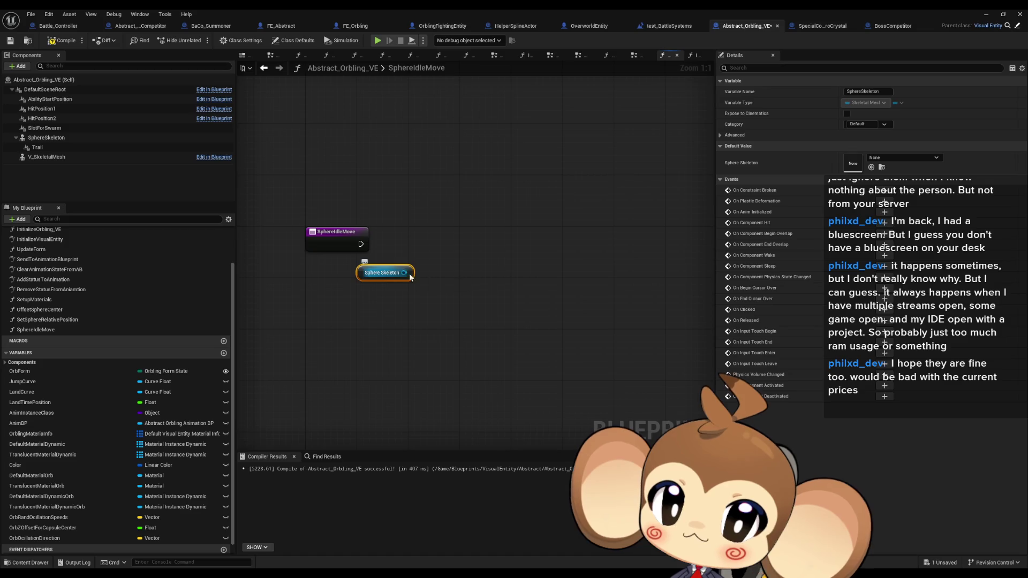
click(392, 236)
key(ctrl+z)
key(ctrl+z)
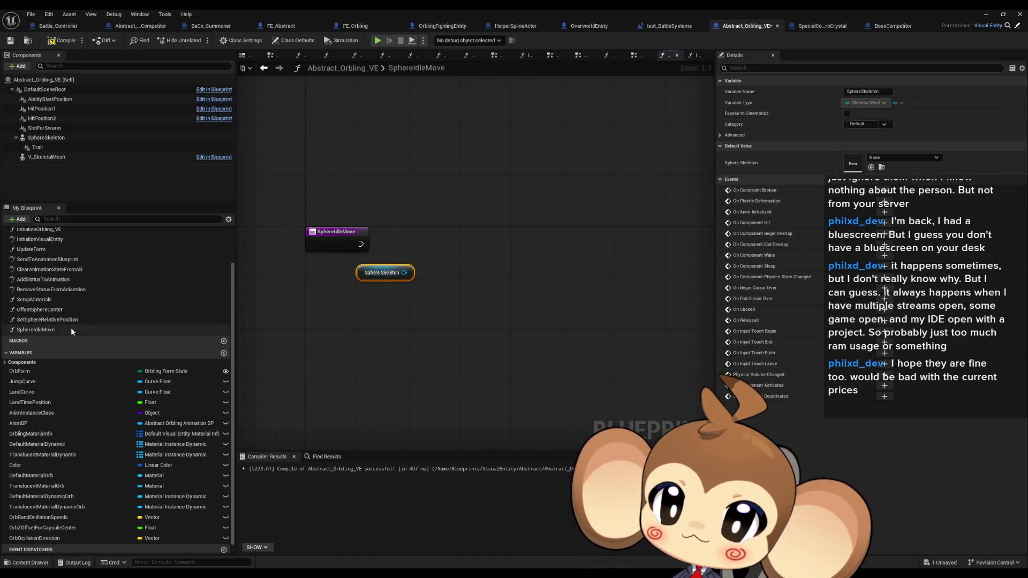
mouse_move(76, 320)
mouse_down()
mouse_move(470, 267)
mouse_move(547, 243)
mouse_move(570, 257)
mouse_up()
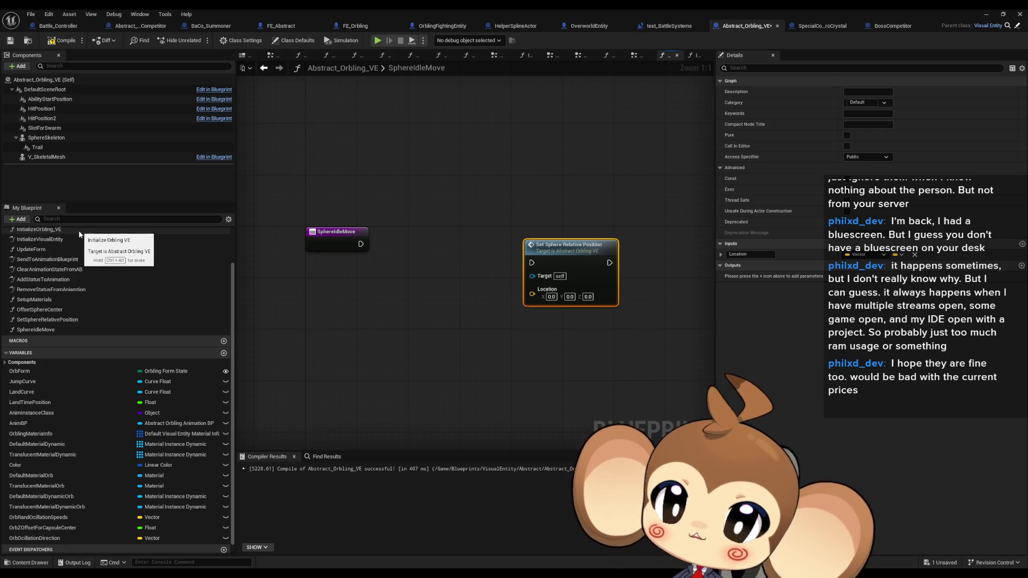
click(224, 354)
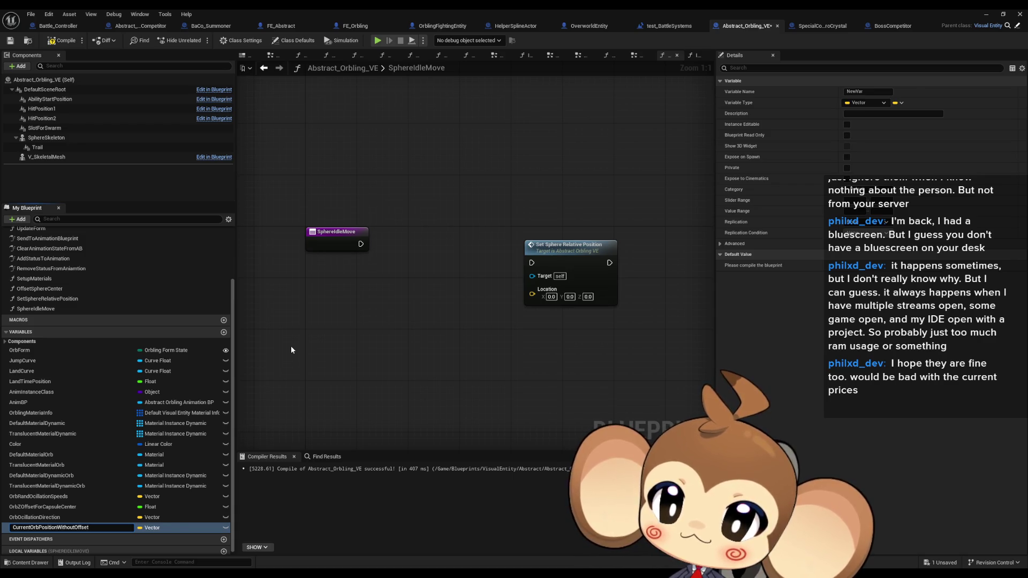
- Name the new vector variable CurrentOrbPositionWithoutZOffset
key(Return)
mouse_move(51, 529)
mouse_down()
mouse_move(423, 316)
mouse_move(432, 324)
mouse_move(275, 396)
mouse_move(80, 531)
mouse_up()
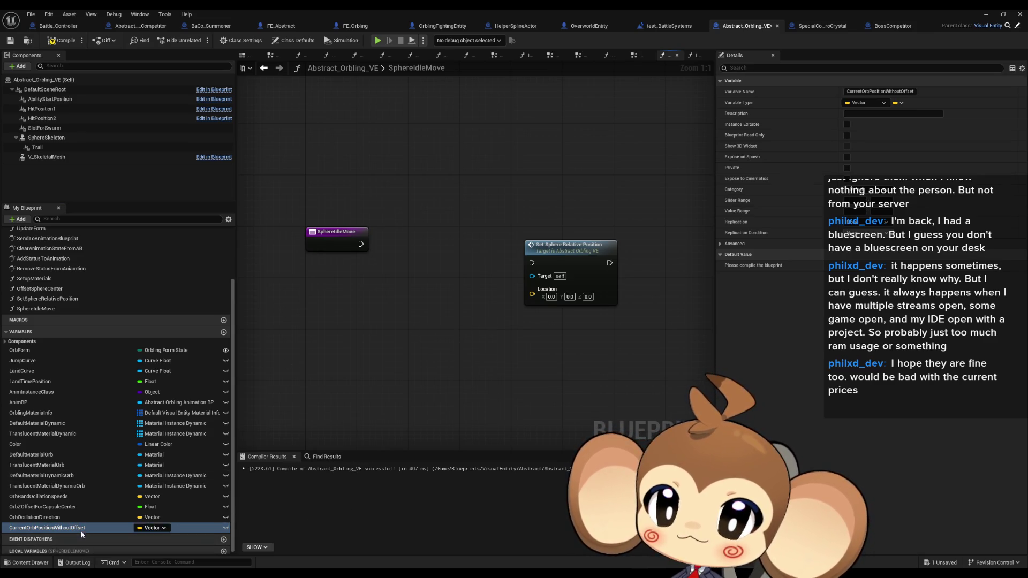
click(80, 529)
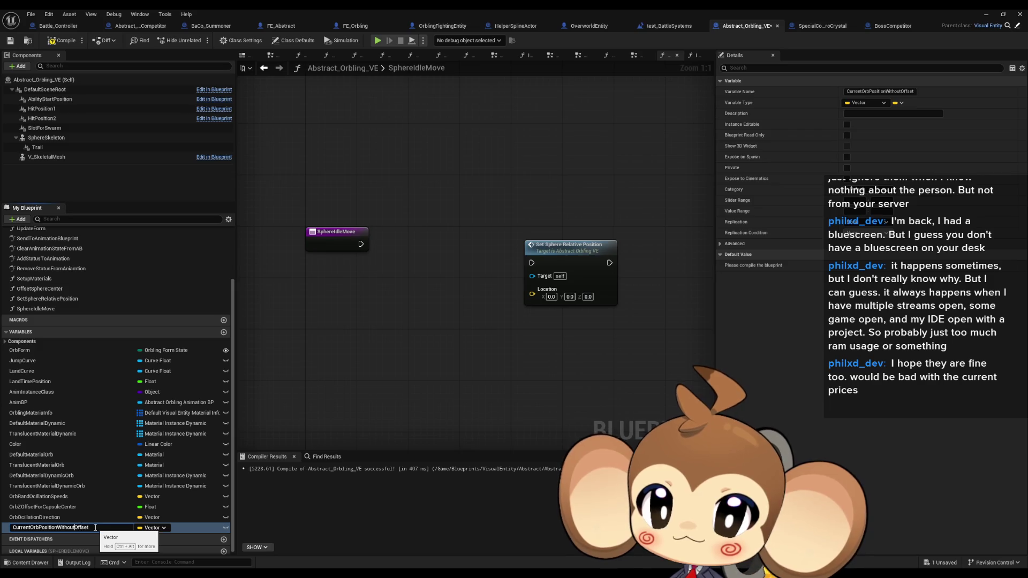
text(Z)
key(Return)
- Place a CurrentOrbPositionWithoutZOffset getter and split its output into X, Y and Z
mouse_move(84, 528)
mouse_down()
mouse_move(342, 334)
mouse_move(324, 292)
mouse_move(316, 311)
mouse_up()
click(396, 306)
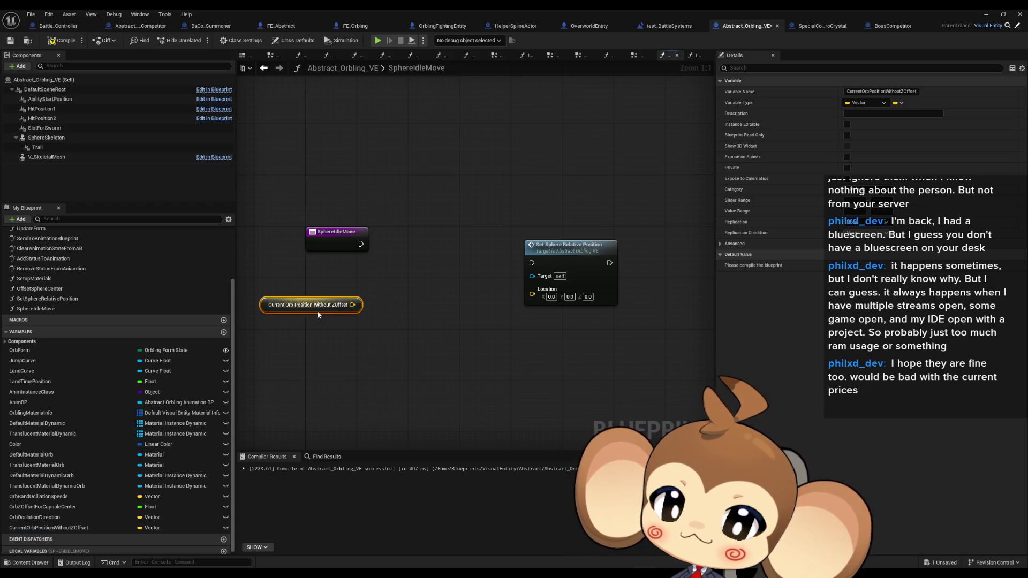
right_click(351, 305)
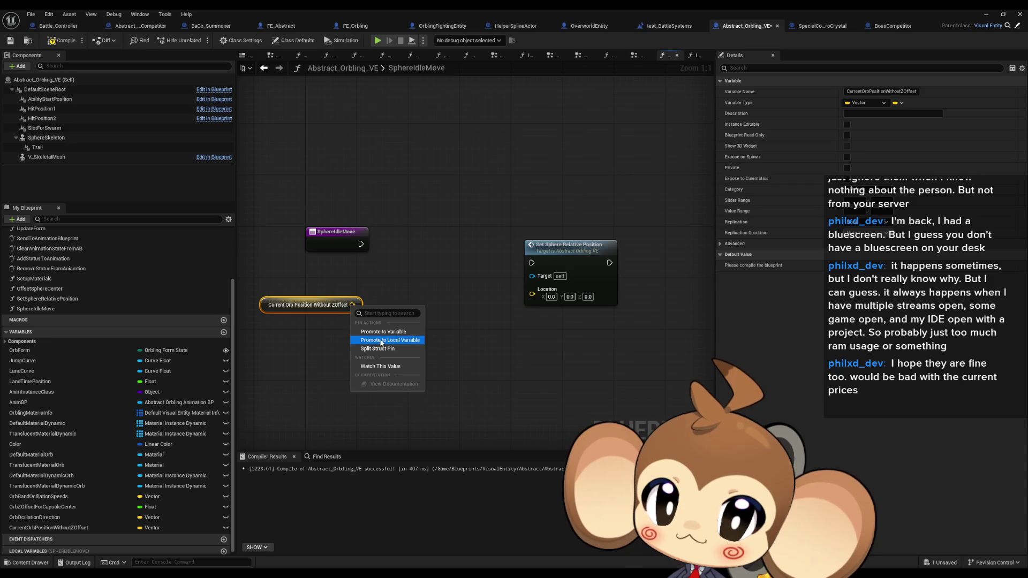
click(382, 350)
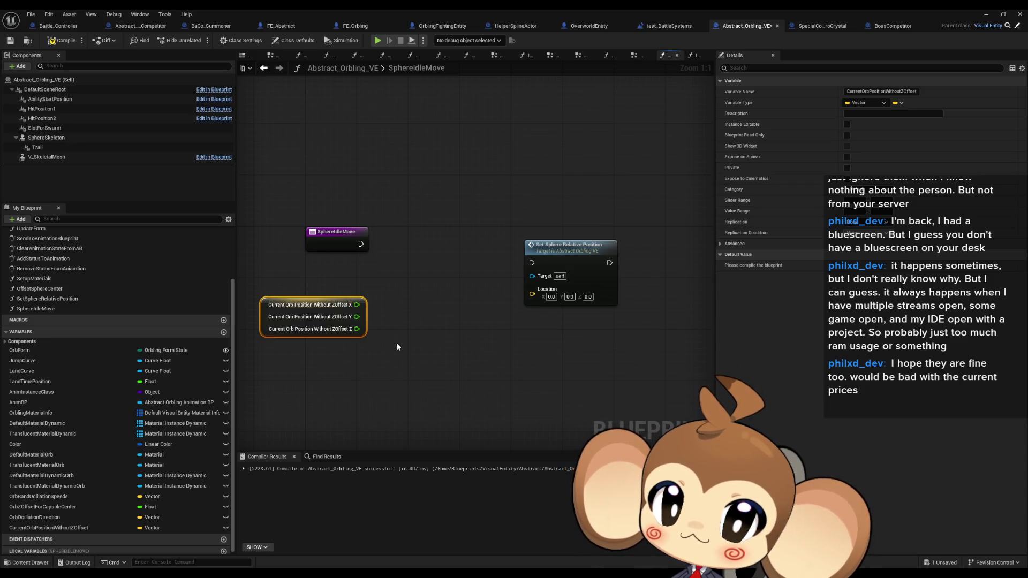
drag(396, 343, 460, 351)
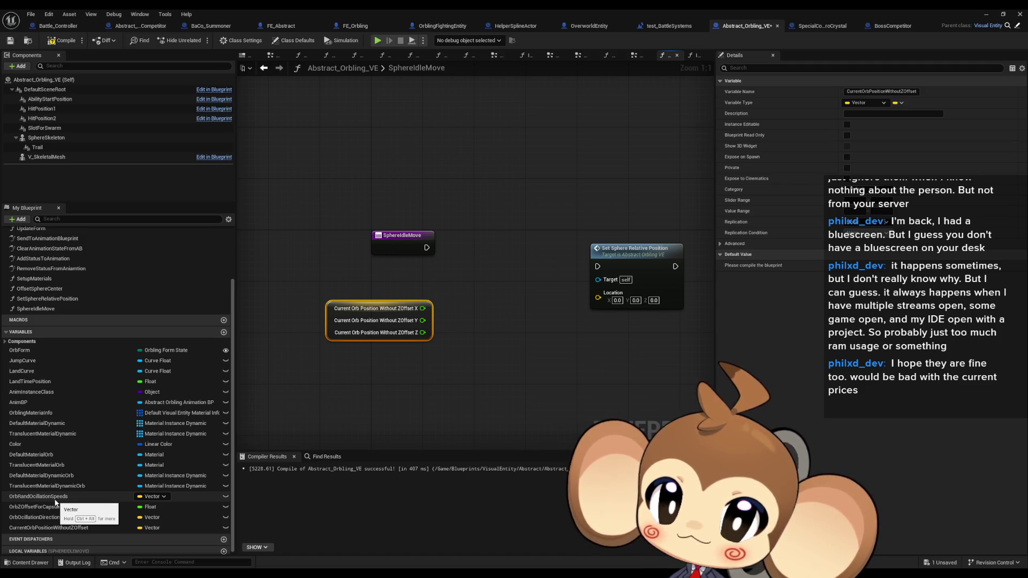
click(224, 333)
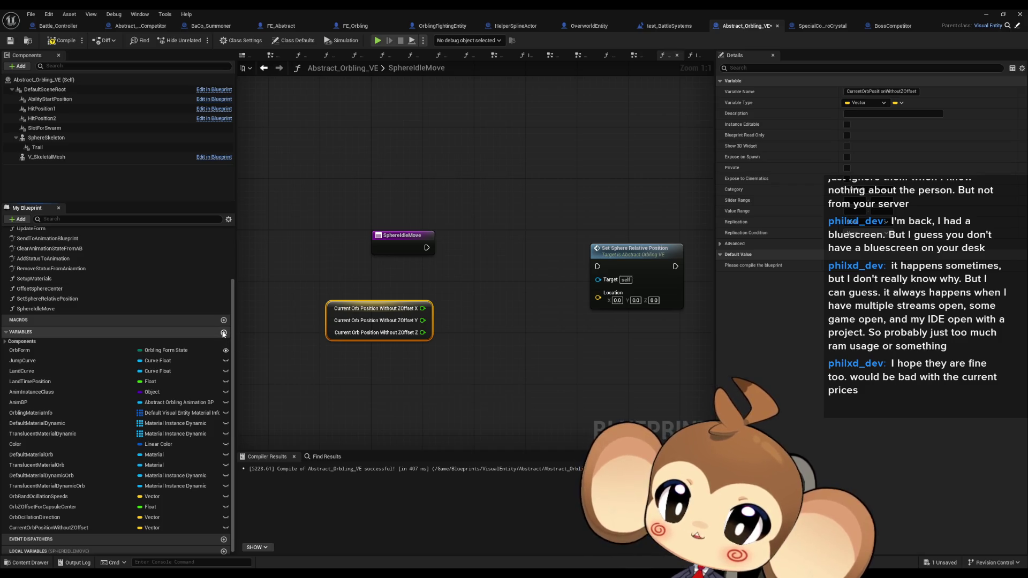
- Create the OrbOcillationSpeed variable and place its getter in the SphereIdleMove graph
text(OrbOcc)
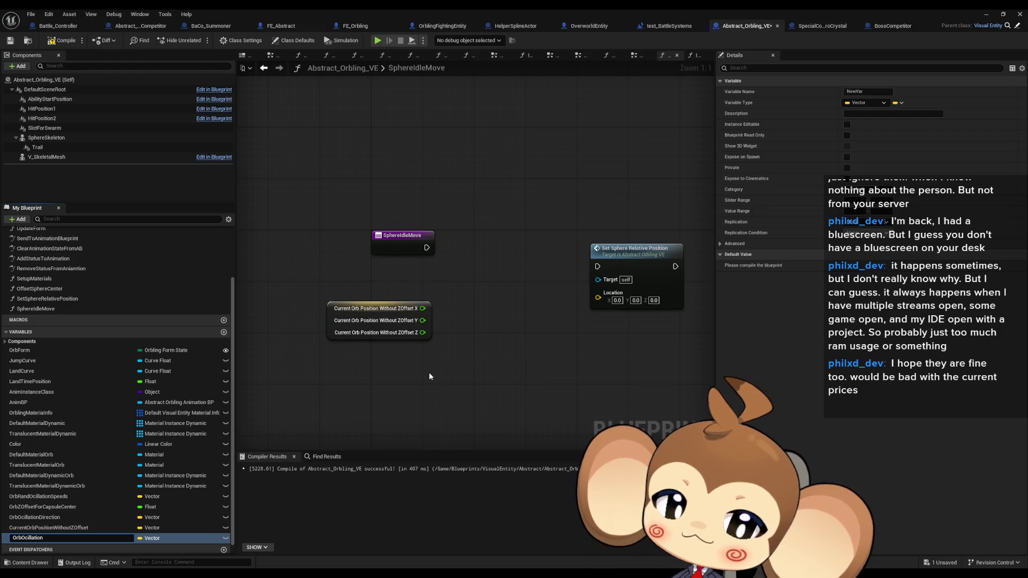
text(eed)
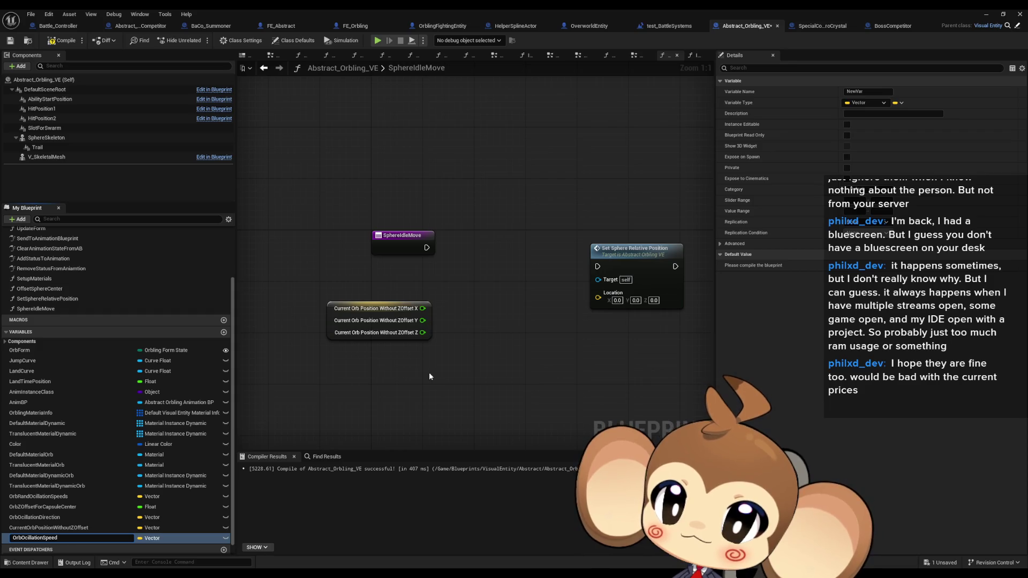
key(Return)
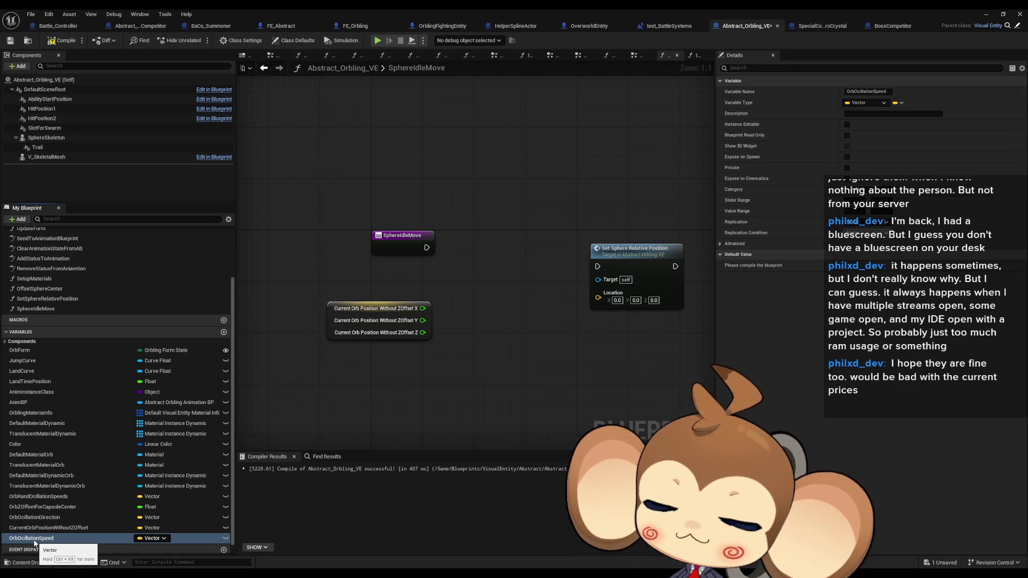
click(34, 540)
drag(365, 395, 345, 386)
click(384, 402)
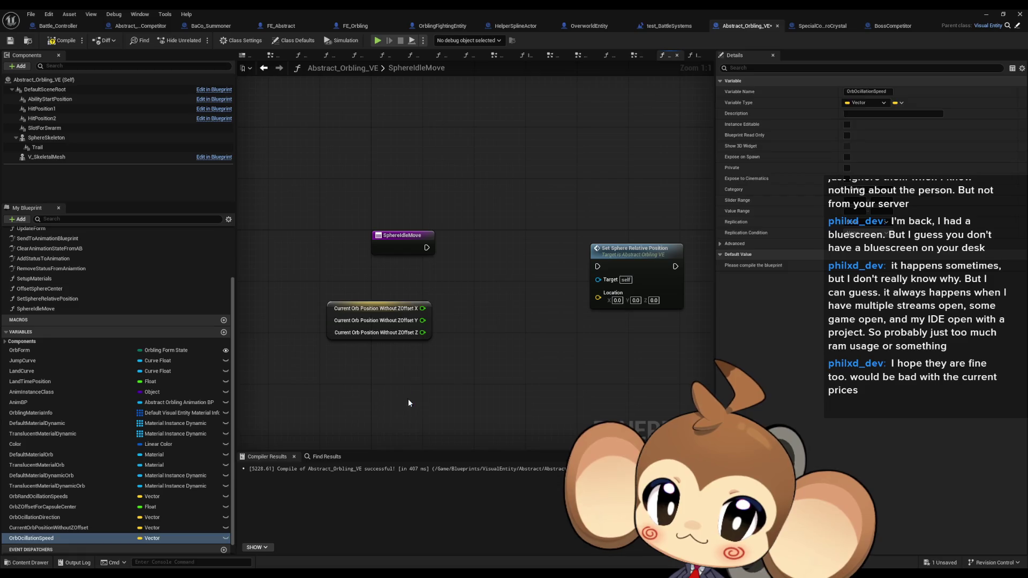
- Split the Orb Ocillation Speed getter into X, Y, Z and feed speed X into a Multiply node
right_click(395, 391)
click(428, 435)
drag(399, 392, 439, 390)
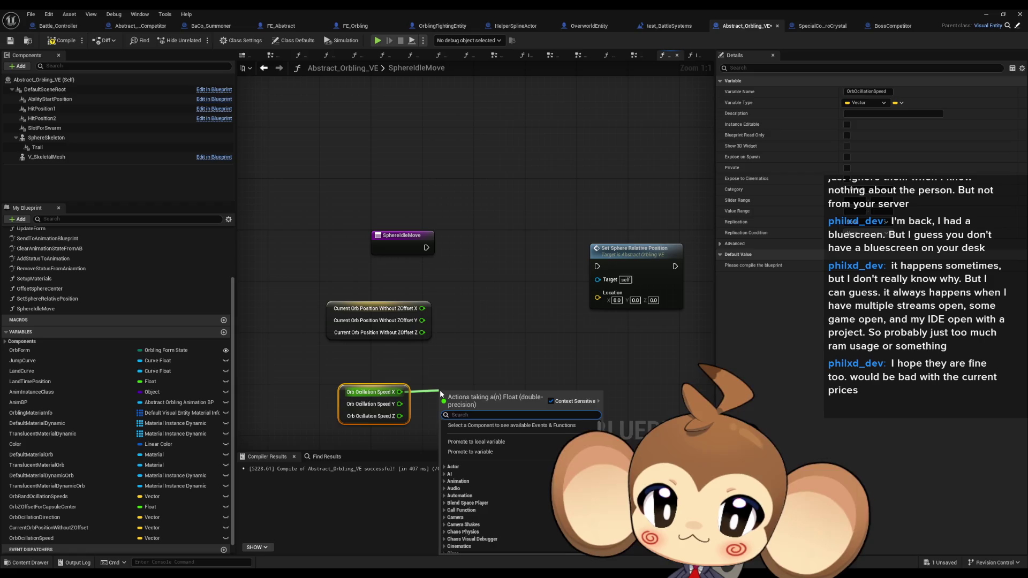
text(multiply)
key(Return)
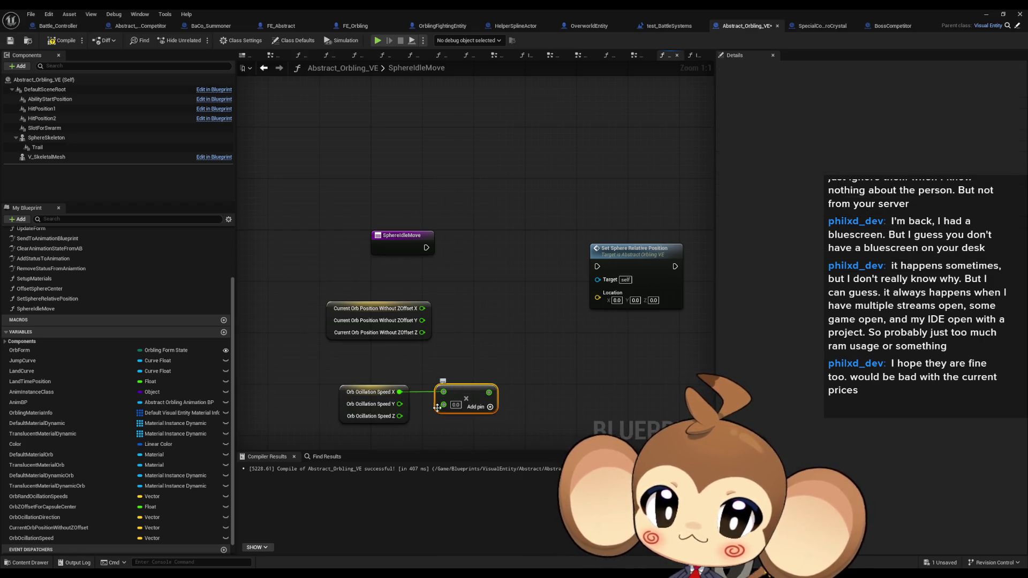
drag(409, 365, 424, 272)
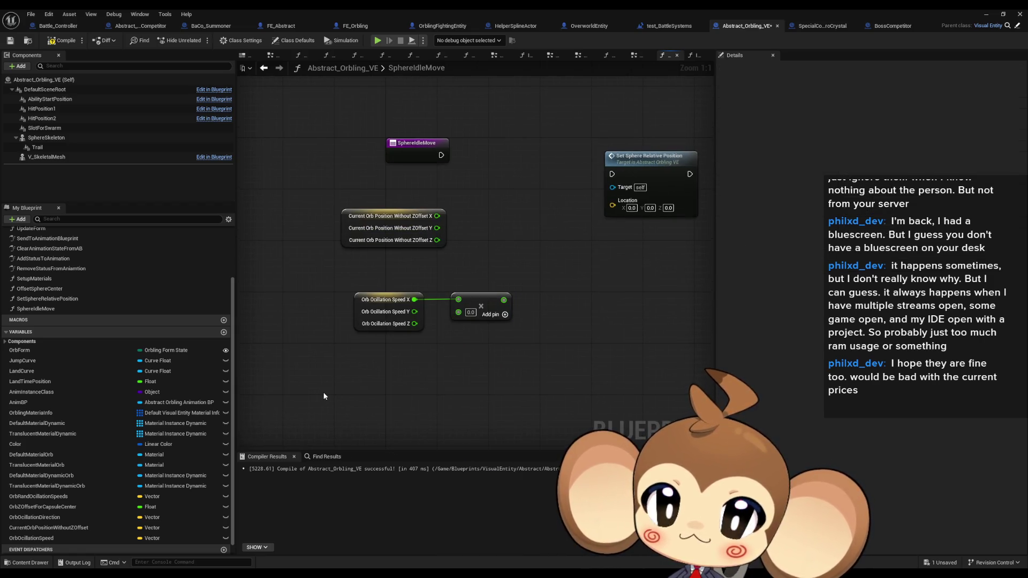
- Add Get World Delta Seconds and duplicate the Multiply node, feeding delta seconds into all three
right_click(335, 364)
text(d)
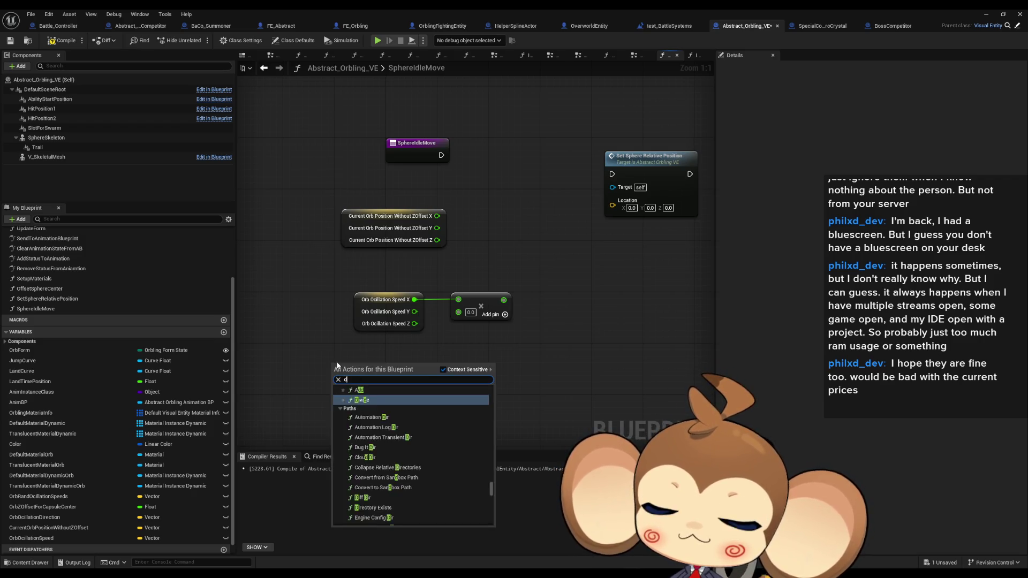
text(elta)
key(Return)
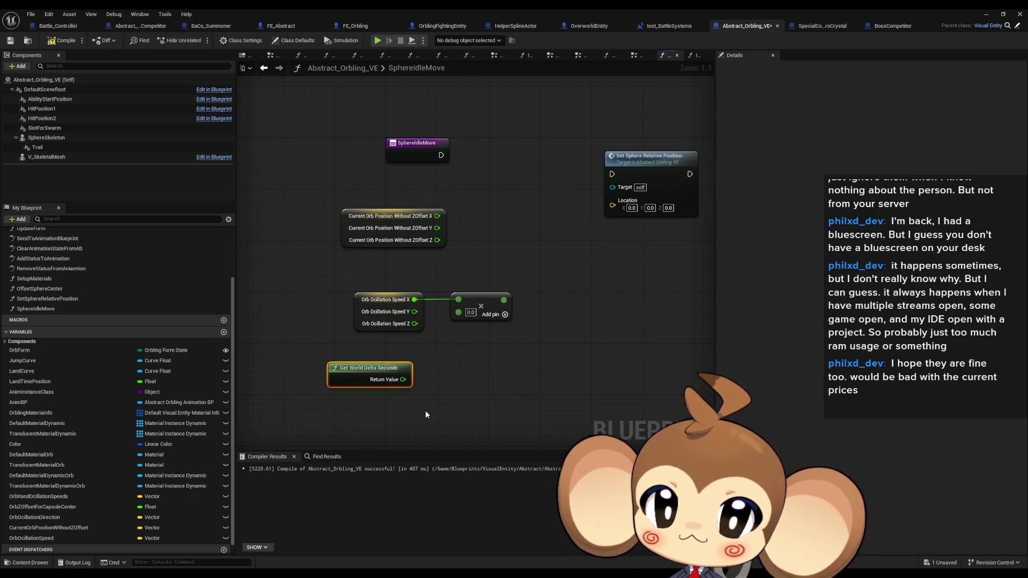
click(473, 316)
key(ctrl+c)
key(ctrl+v)
key(ctrl+v)
mouse_move(464, 331)
mouse_down()
mouse_move(414, 312)
mouse_move(471, 364)
mouse_move(400, 384)
mouse_move(464, 343)
mouse_up()
mouse_move(402, 379)
mouse_down()
mouse_move(458, 312)
mouse_move(476, 334)
mouse_up()
drag(491, 369, 479, 370)
click(541, 279)
- Add each position axis to its matching Multiply result using three Add nodes
drag(437, 215, 471, 215)
text(+)
key(Return)
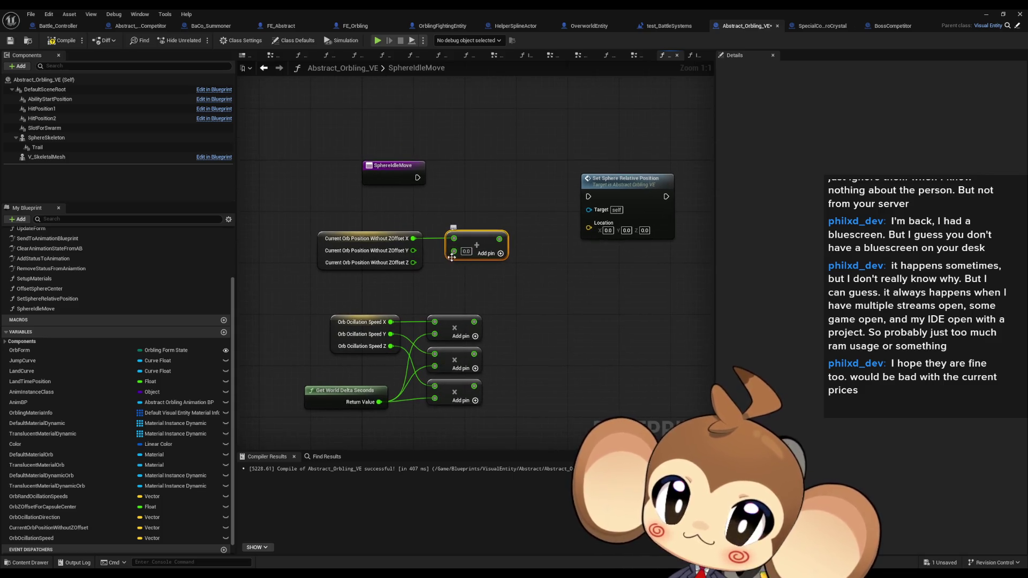
mouse_move(454, 251)
mouse_down()
mouse_move(473, 326)
mouse_move(512, 244)
mouse_up()
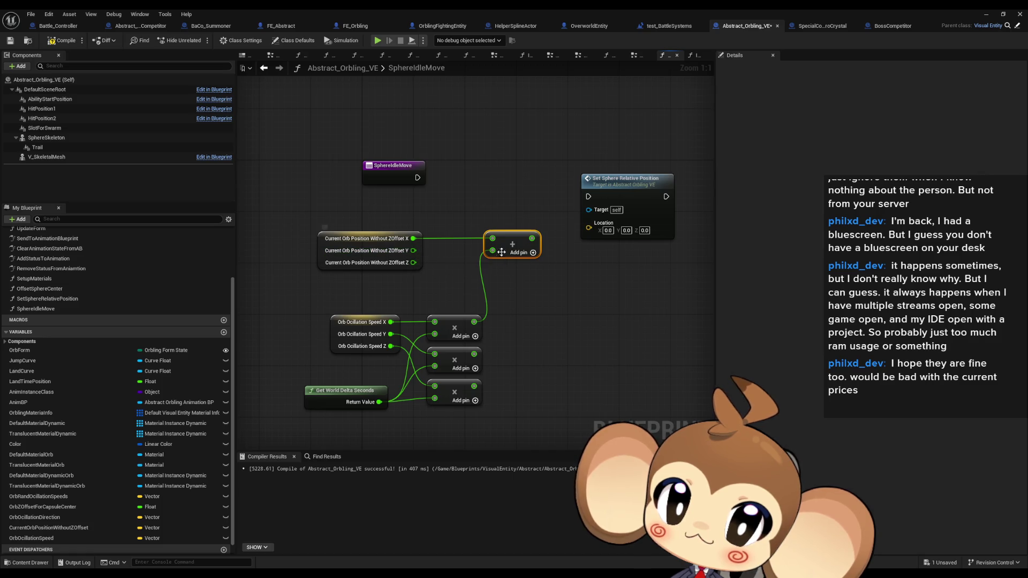
key(ctrl+v)
key(ctrl+v)
mouse_move(492, 270)
mouse_down()
mouse_move(412, 250)
mouse_move(497, 303)
mouse_up()
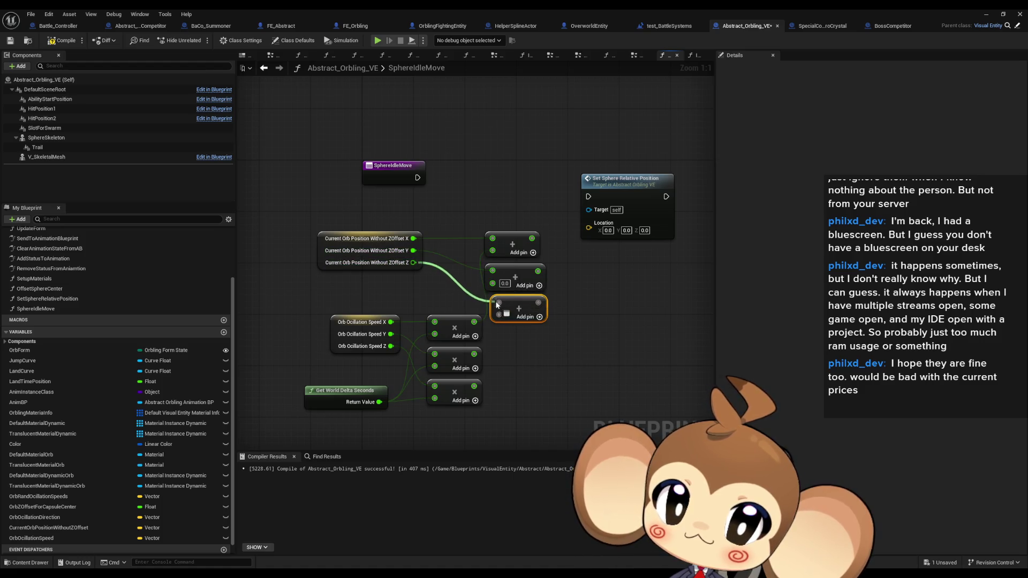
mouse_move(473, 354)
mouse_down()
mouse_move(492, 282)
mouse_move(546, 296)
mouse_up()
click(523, 302)
ctrl+click(521, 290)
click(608, 336)
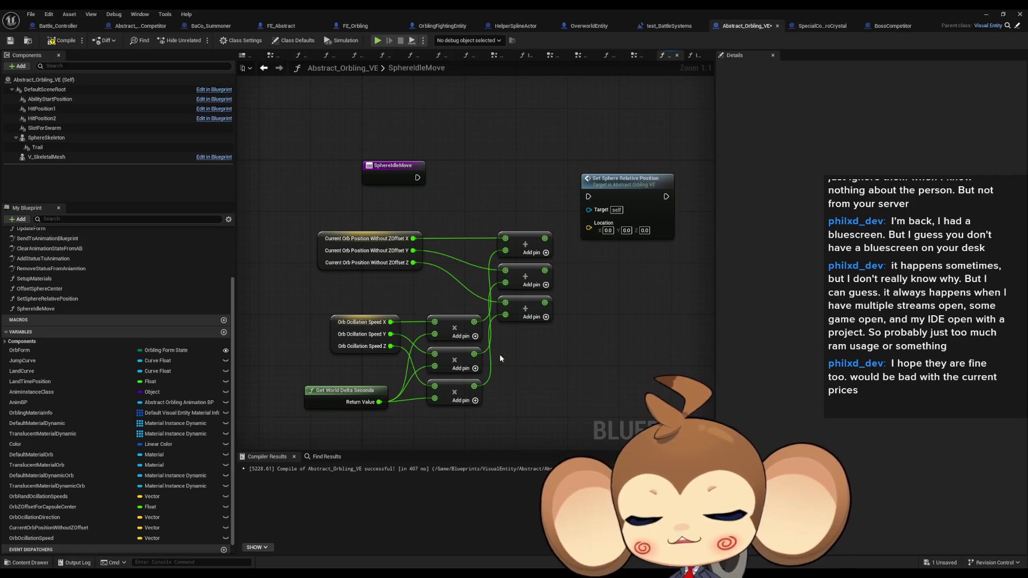
scroll(616, 294, down, 2)
- Move the Set Sphere Relative Position node further right past the Add nodes
click(551, 192)
key(ctrl+w)
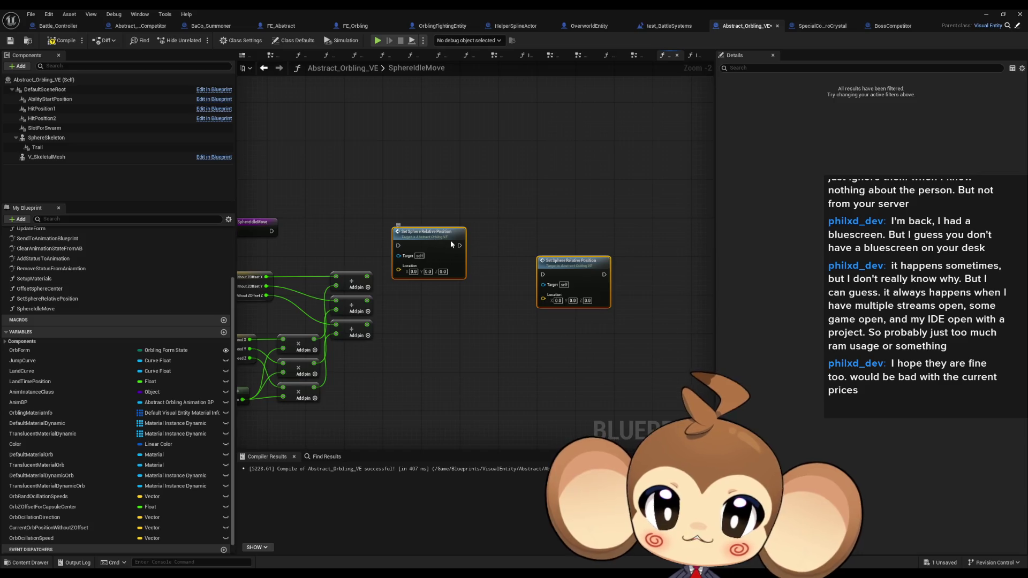
drag(444, 240, 523, 240)
scroll(495, 345, up, 2)
click(496, 346)
mouse_move(496, 345)
mouse_down()
mouse_move(522, 291)
mouse_move(537, 319)
mouse_up()
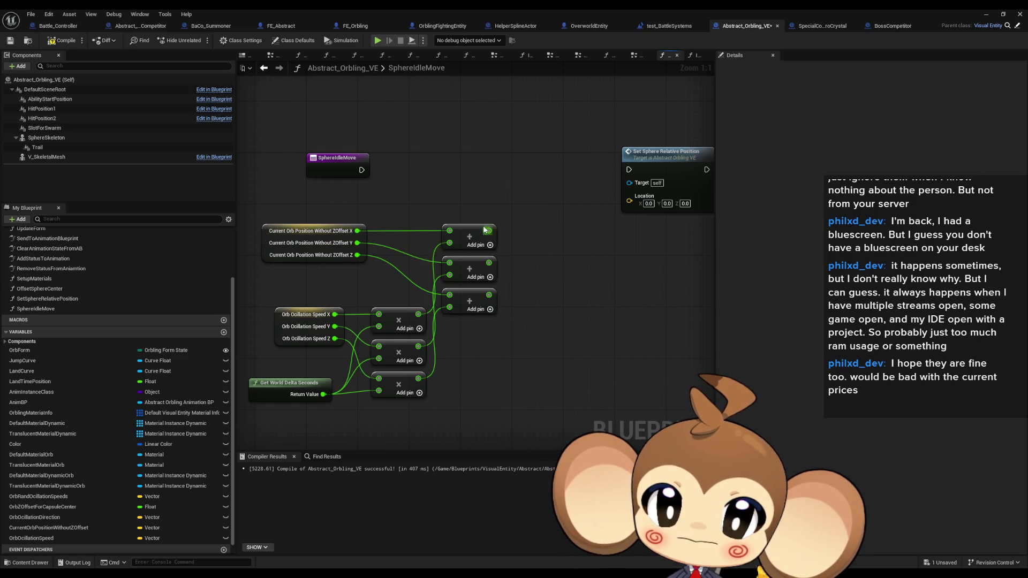
- Drag the OrbOcillationDirection variable into the graph
click(321, 344)
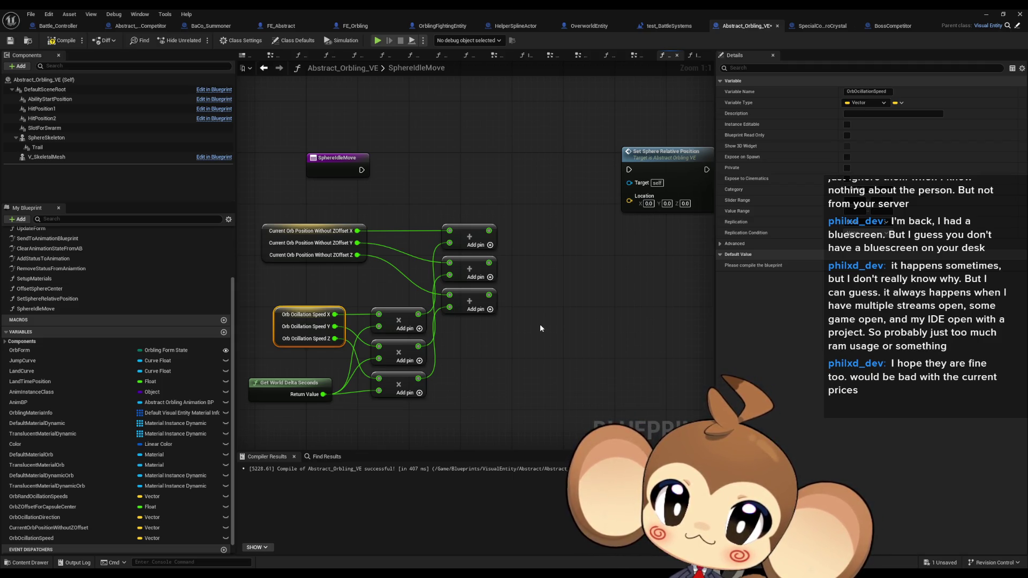
drag(539, 329, 564, 316)
scroll(54, 530, down, 2)
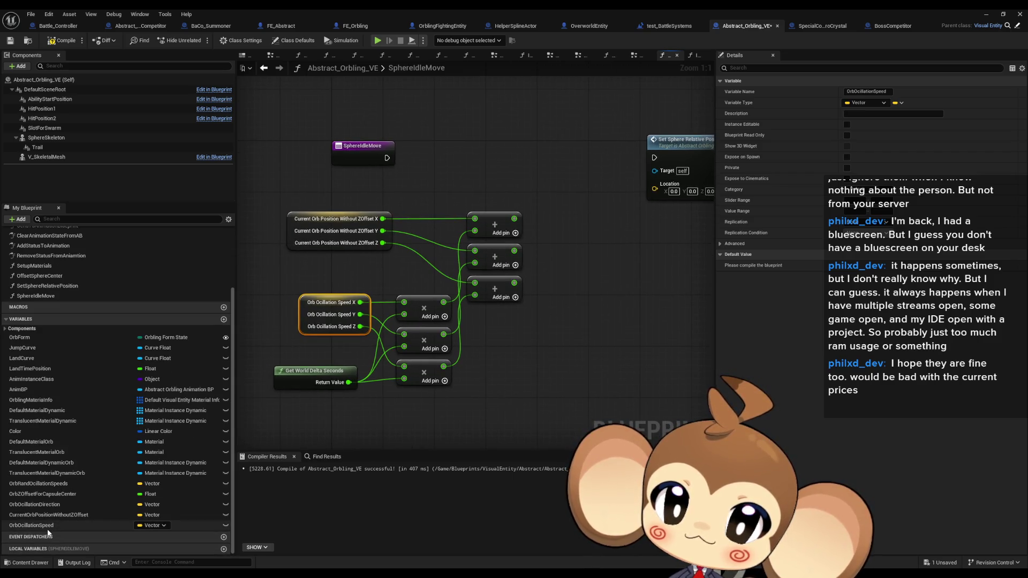
mouse_move(49, 508)
mouse_down()
mouse_move(210, 490)
mouse_move(402, 415)
mouse_up()
- Place an Orb Ocillation Direction getter and split it into X, Y and Z
click(425, 431)
right_click(458, 418)
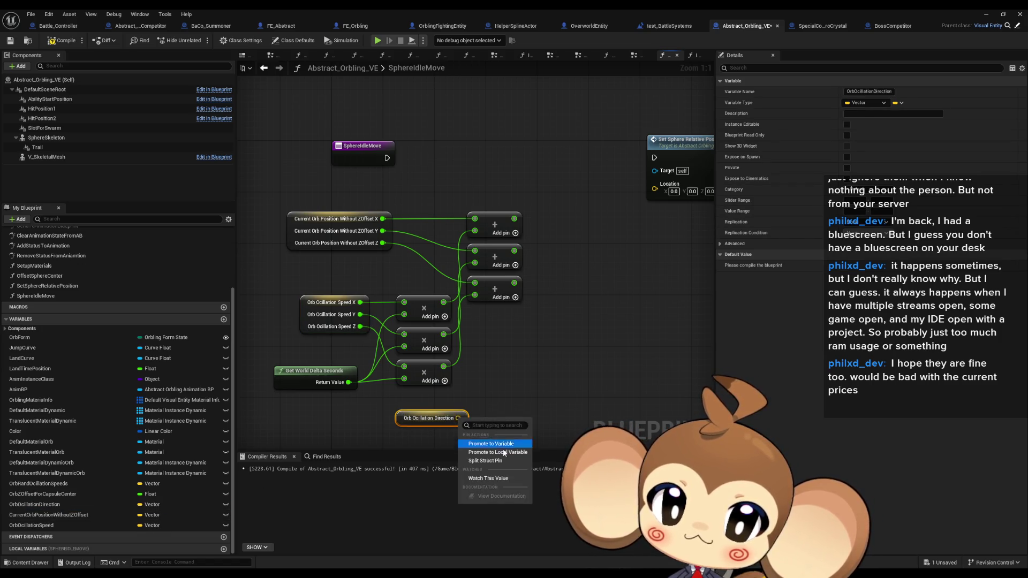
click(495, 460)
drag(445, 425, 361, 426)
- Give each Multiply node a third input and wire direction X, Y and Z into them
click(444, 381)
click(444, 349)
click(444, 316)
click(434, 387)
drag(435, 386, 435, 405)
drag(434, 344, 435, 355)
mouse_move(385, 390)
mouse_down()
mouse_move(358, 389)
mouse_move(428, 293)
mouse_up()
drag(428, 338, 378, 402)
drag(378, 403, 350, 393)
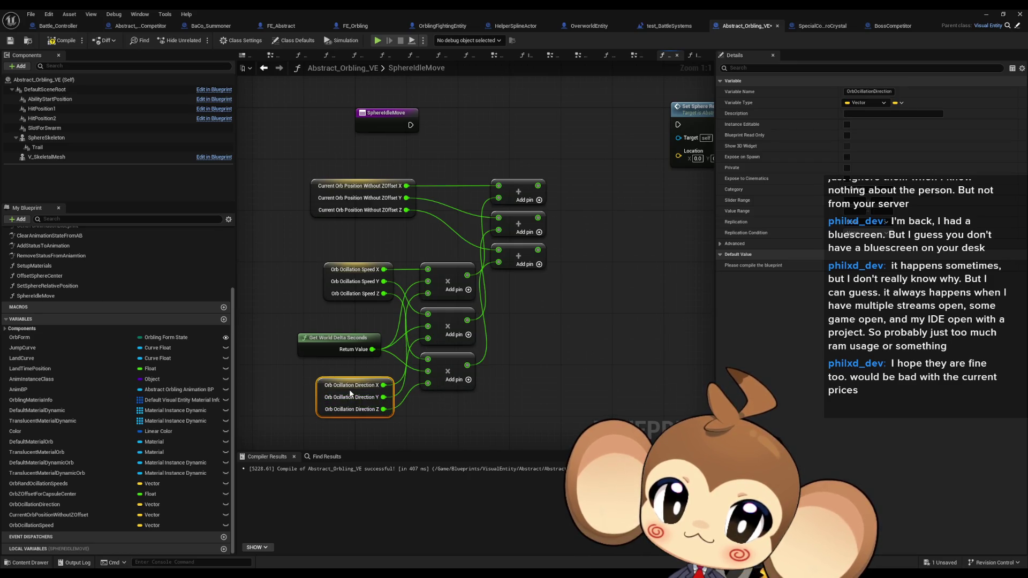
click(553, 365)
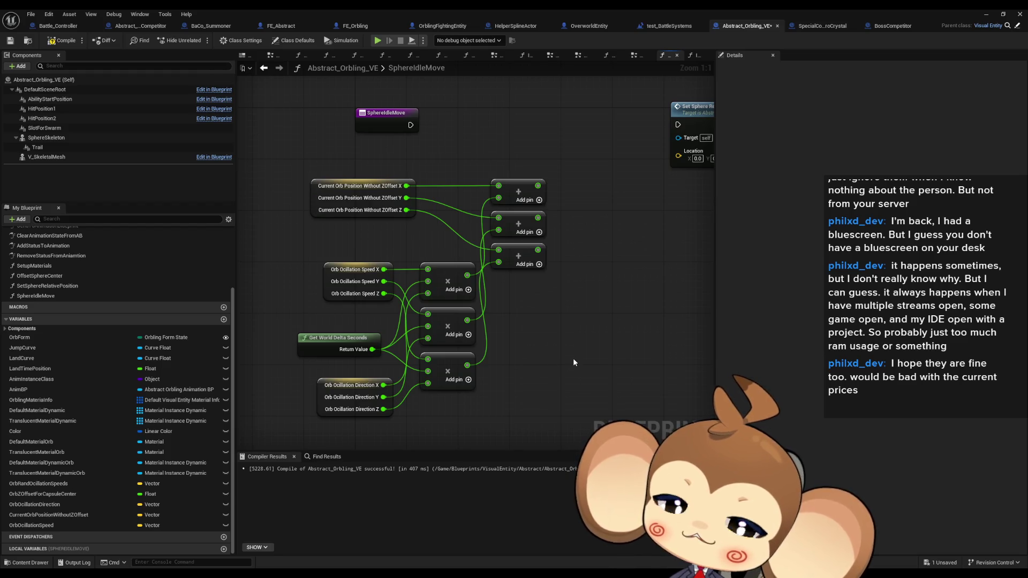
- Move Set Sphere Relative Position up and right and reframe the graph
drag(581, 353, 479, 427)
drag(616, 182, 653, 156)
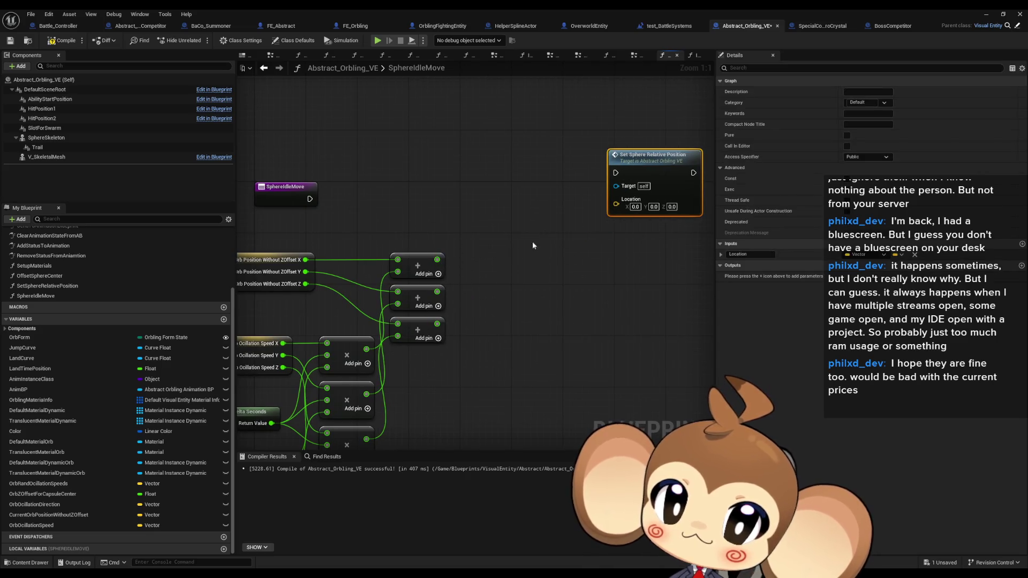
drag(505, 290, 527, 275)
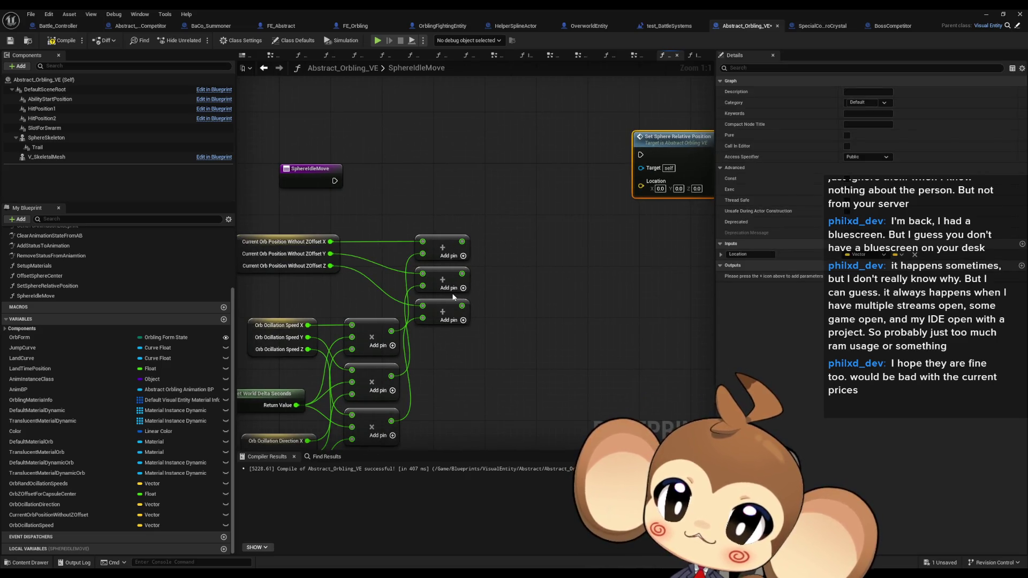
drag(516, 324, 563, 270)
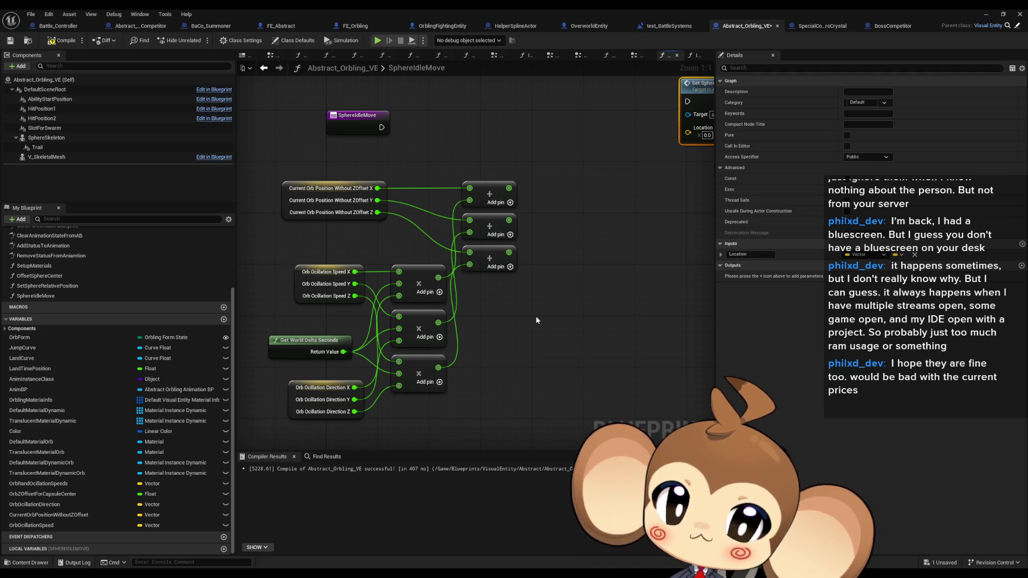
drag(559, 294, 537, 349)
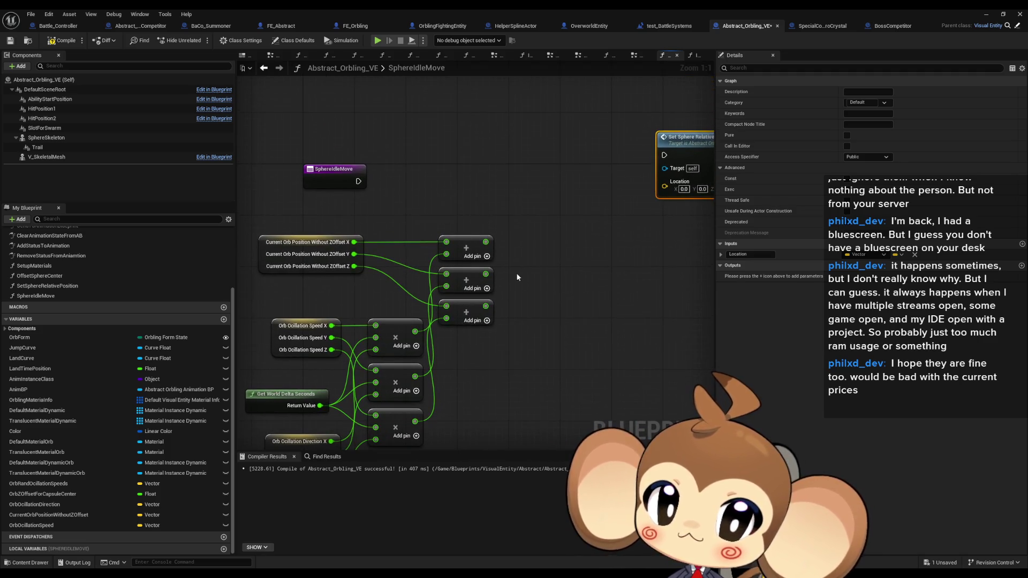
mouse_move(493, 261)
mouse_down()
mouse_move(488, 226)
mouse_move(490, 259)
mouse_up()
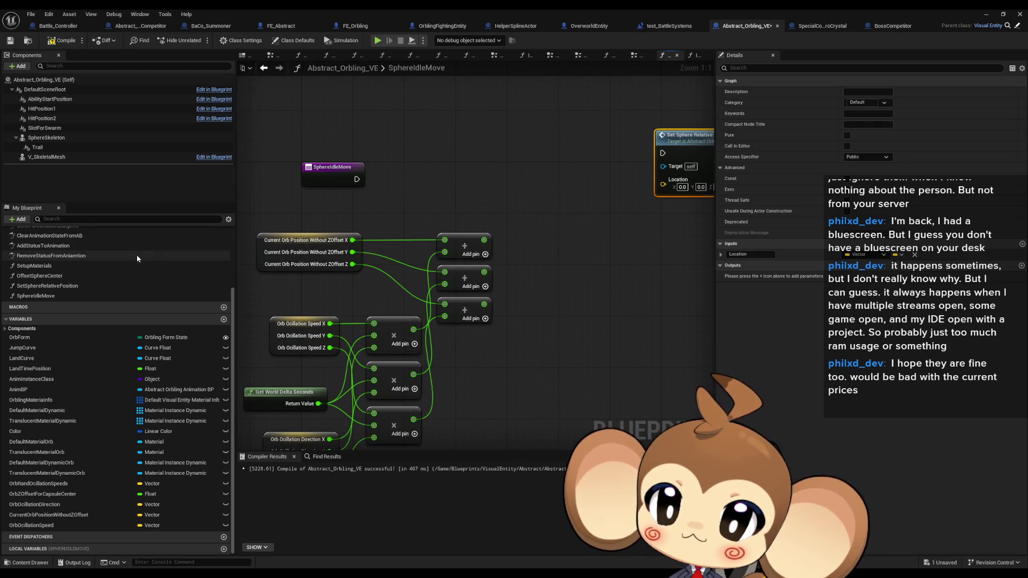
scroll(120, 292, up, 3)
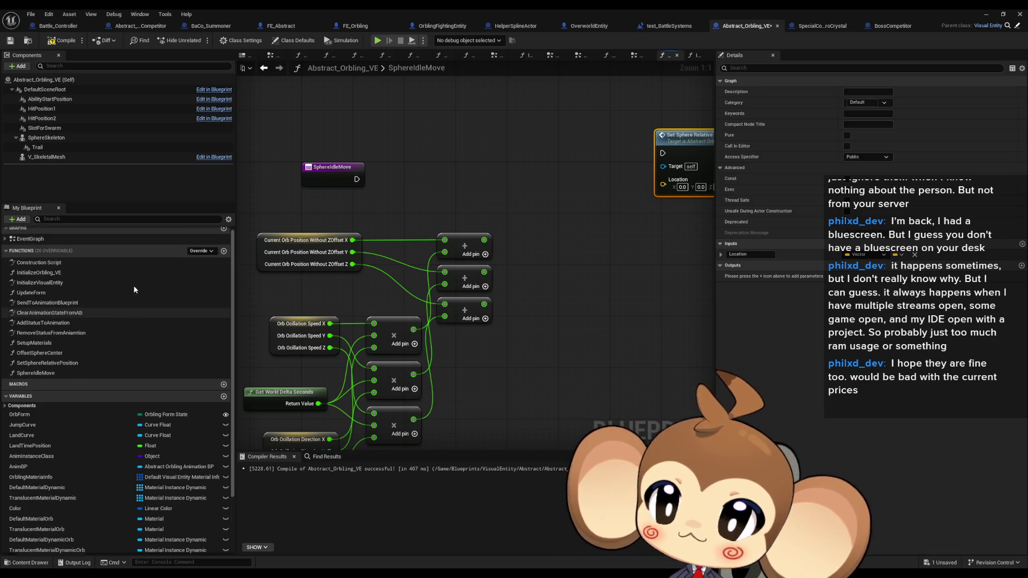
- Create the function CheckOcillationAndOutputNextDirection and give it a first output
click(223, 257)
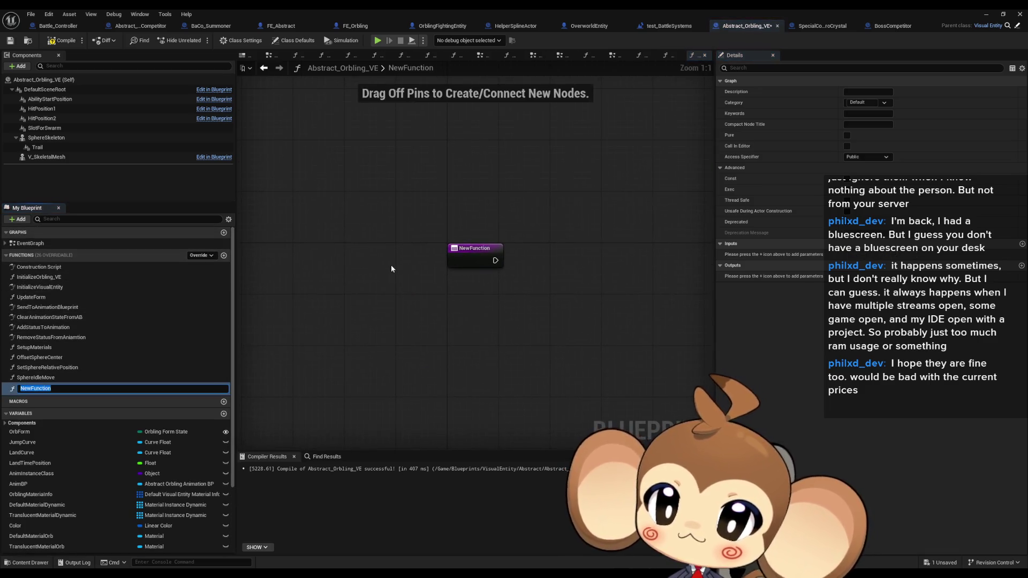
text(Check)
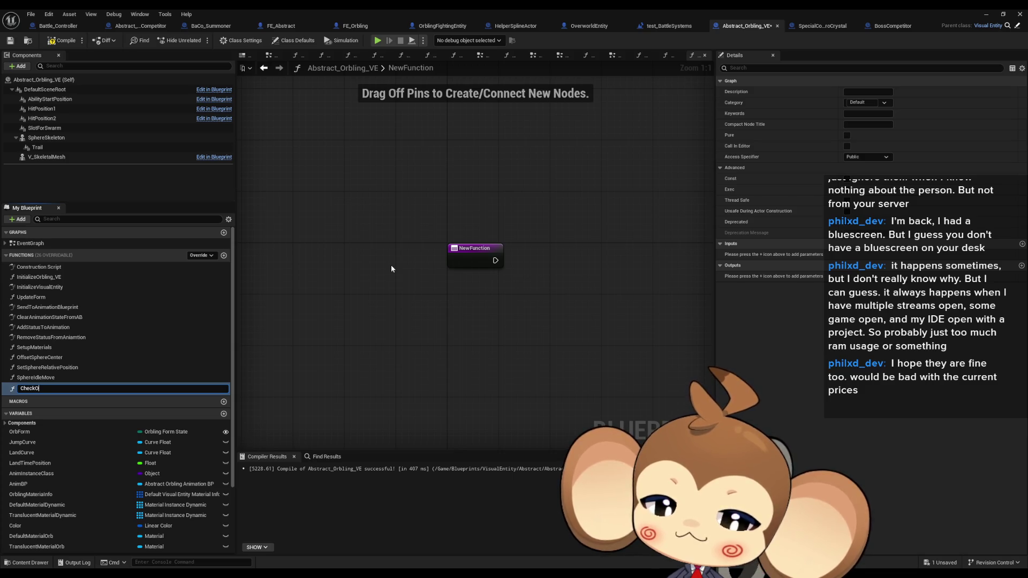
text(onAndSe)
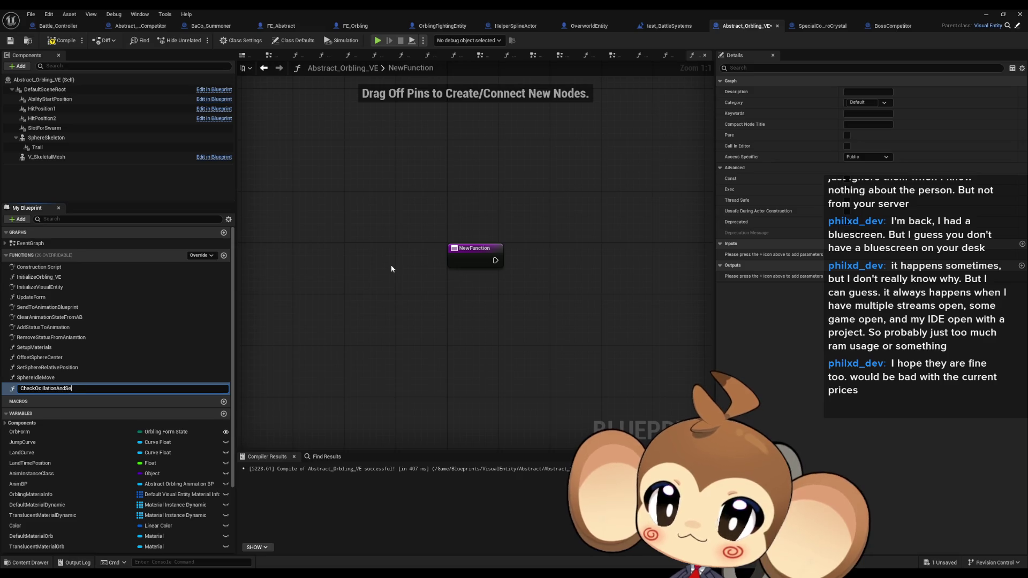
key(BackSpace)
key(BackSpace)
text(OutputNextDirection)
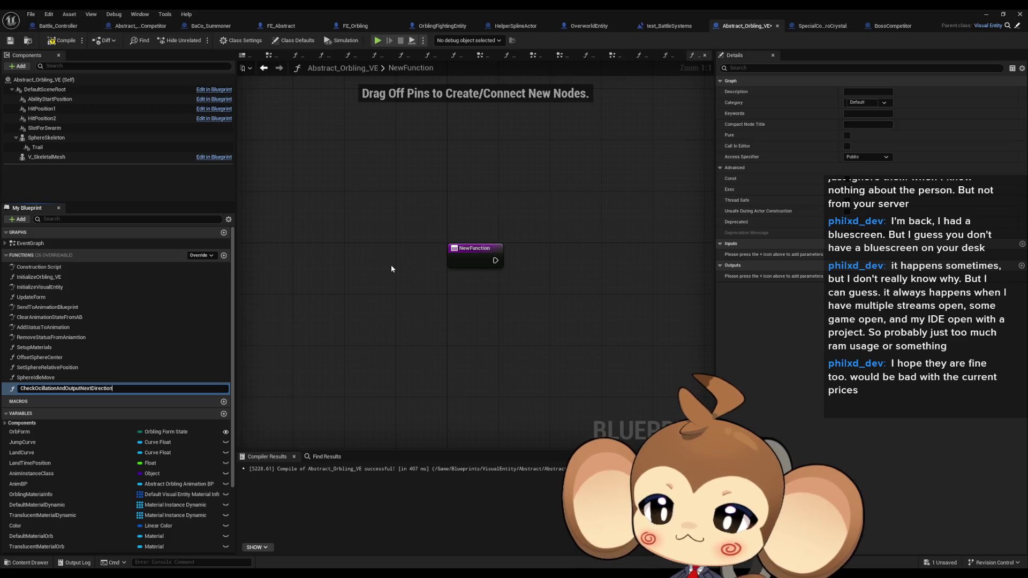
key(Return)
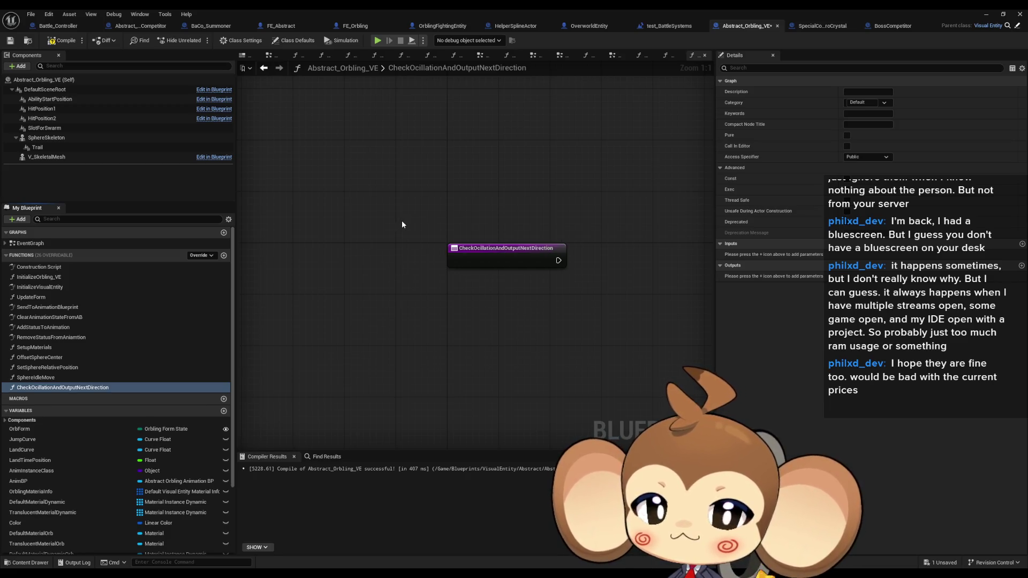
click(1021, 265)
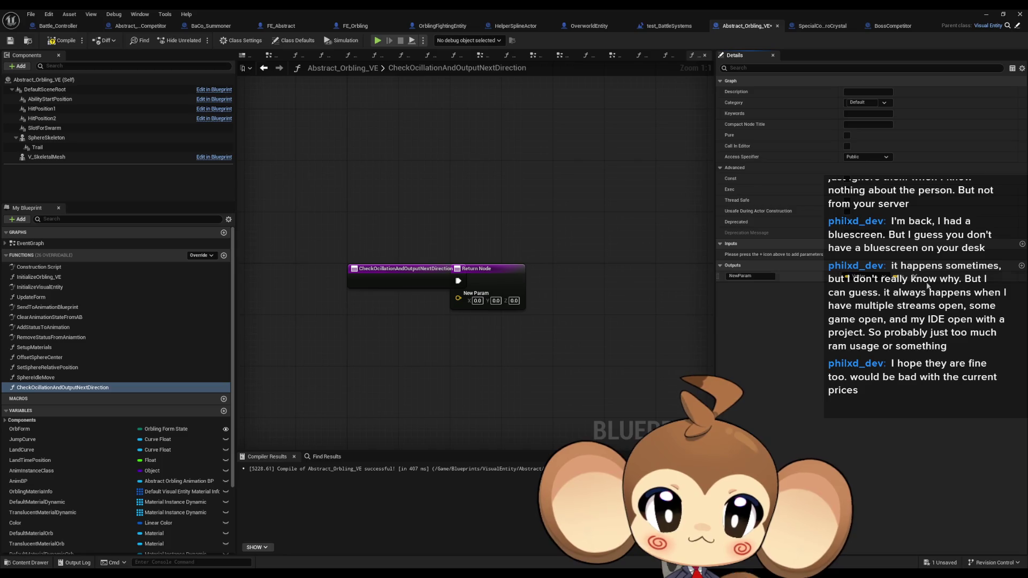
- Define the function outputs Out (Boolean) and NewDir (Float)
click(859, 275)
click(867, 298)
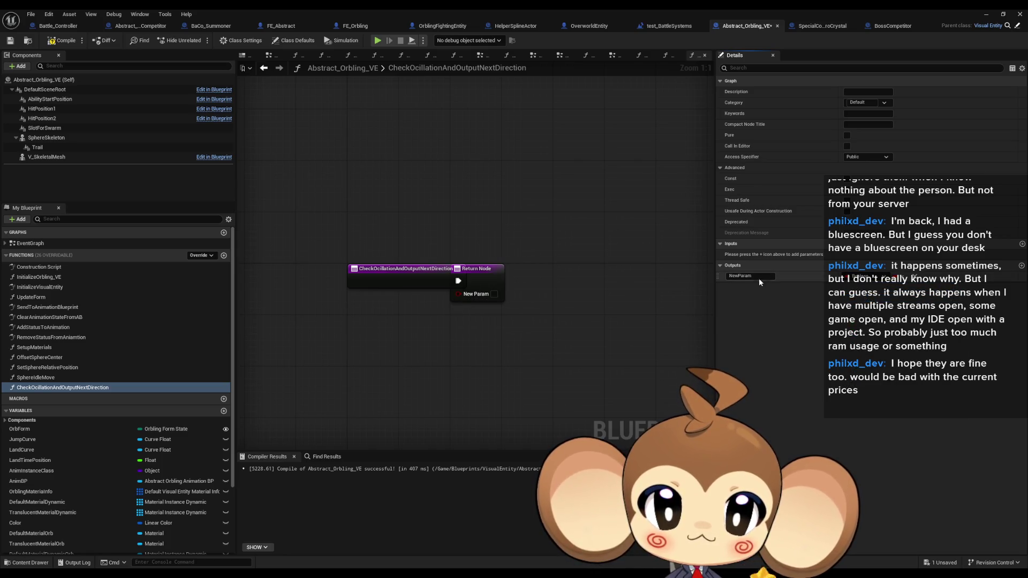
text(Out)
key(Return)
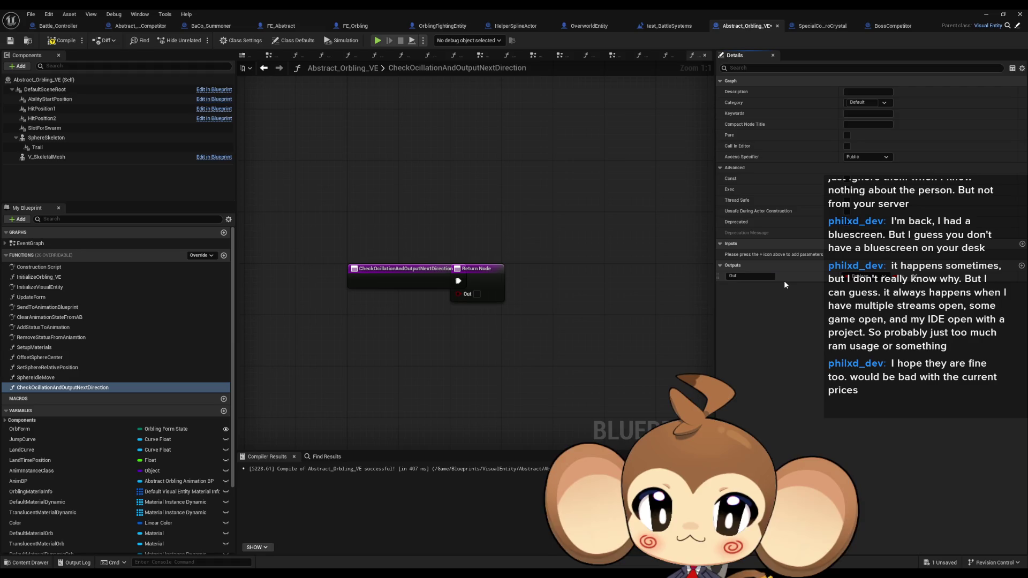
click(1022, 266)
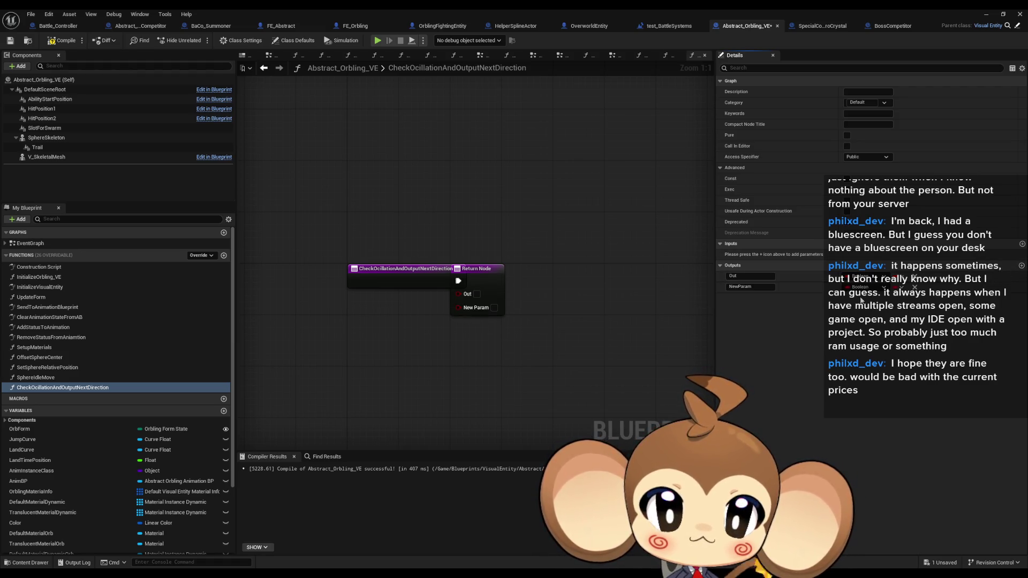
click(863, 287)
click(863, 341)
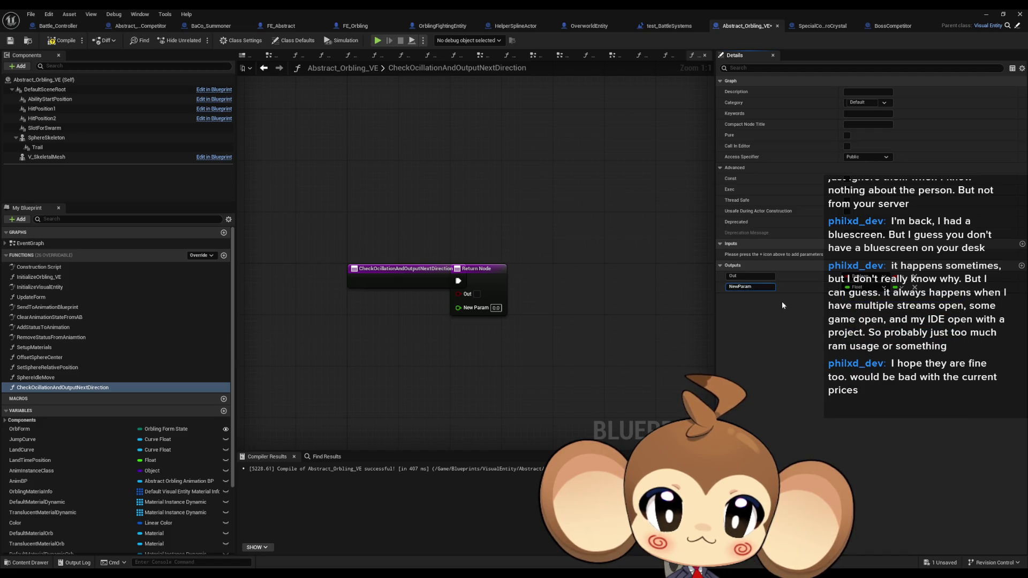
text(New)
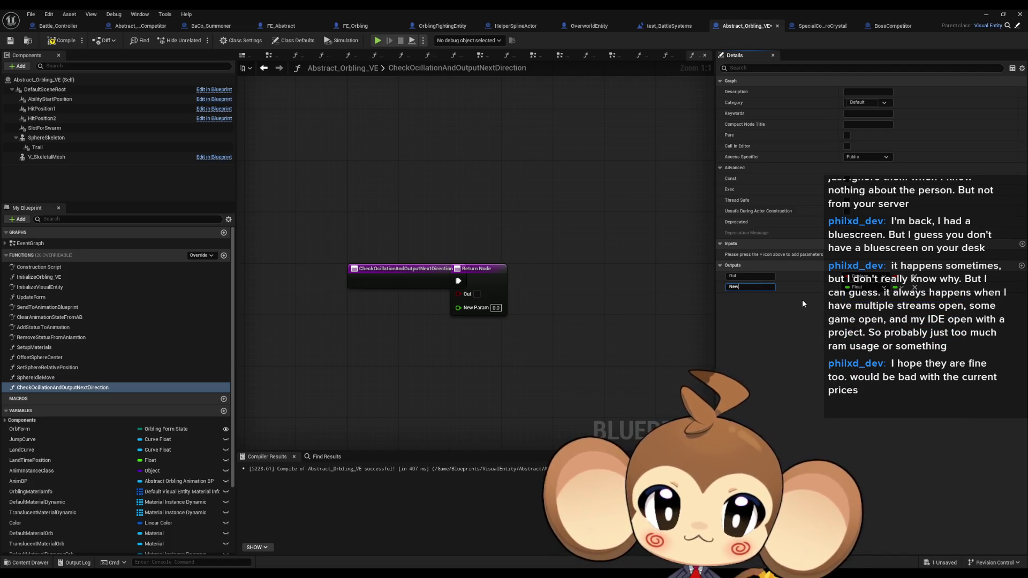
text(Dir)
key(Return)
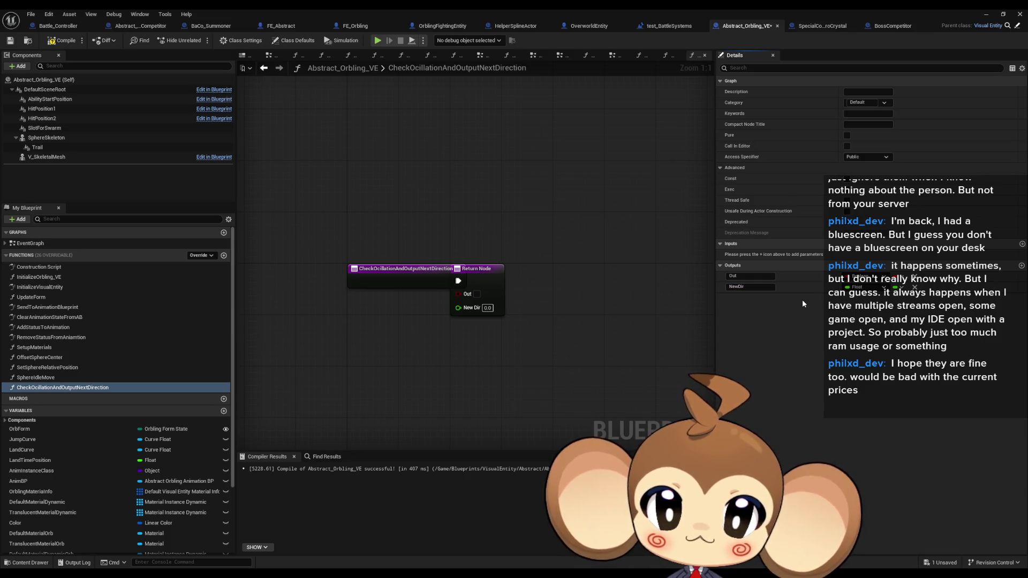
- Move the Return Node right, add CurrentPos and CurrentDir inputs, then return to SphereIdleMove
drag(649, 284, 549, 292)
drag(399, 280, 645, 280)
click(354, 278)
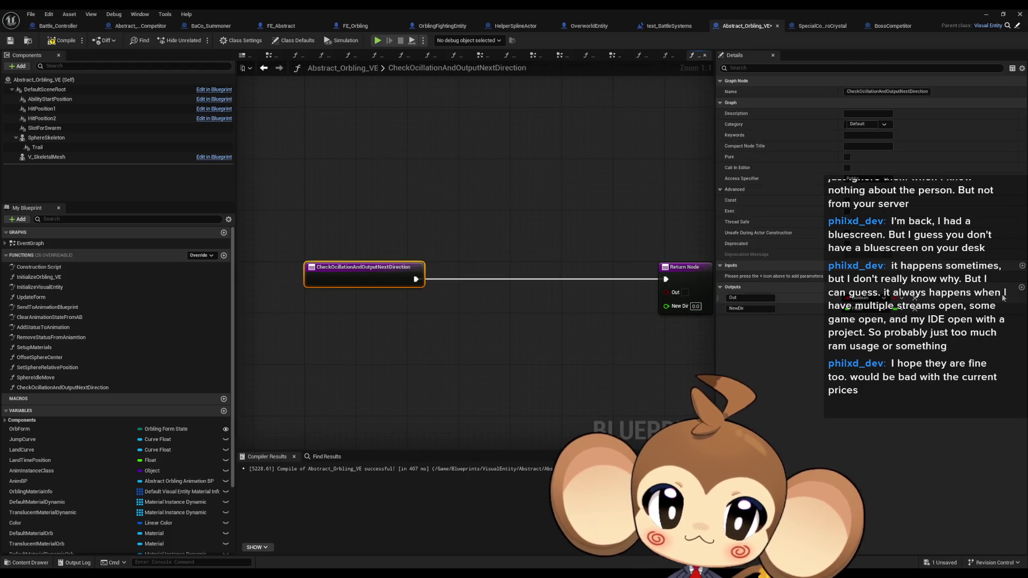
click(1022, 265)
click(770, 276)
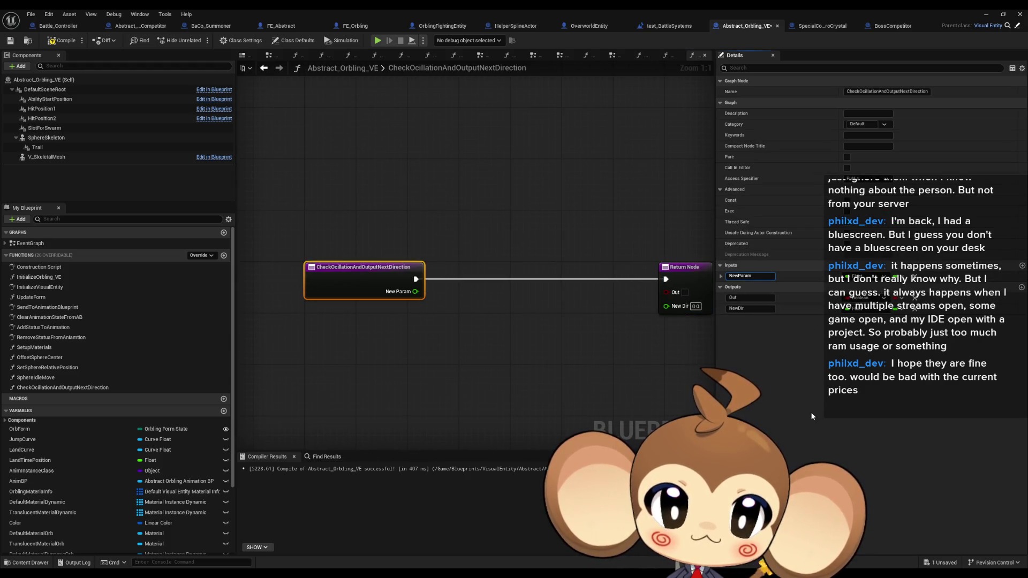
key(ctrl+a)
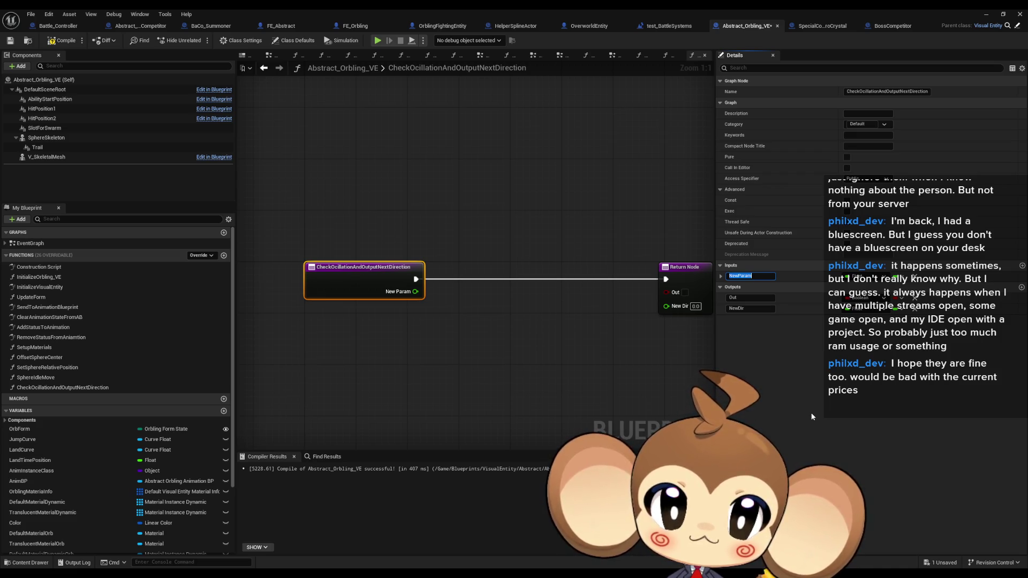
text(Curre)
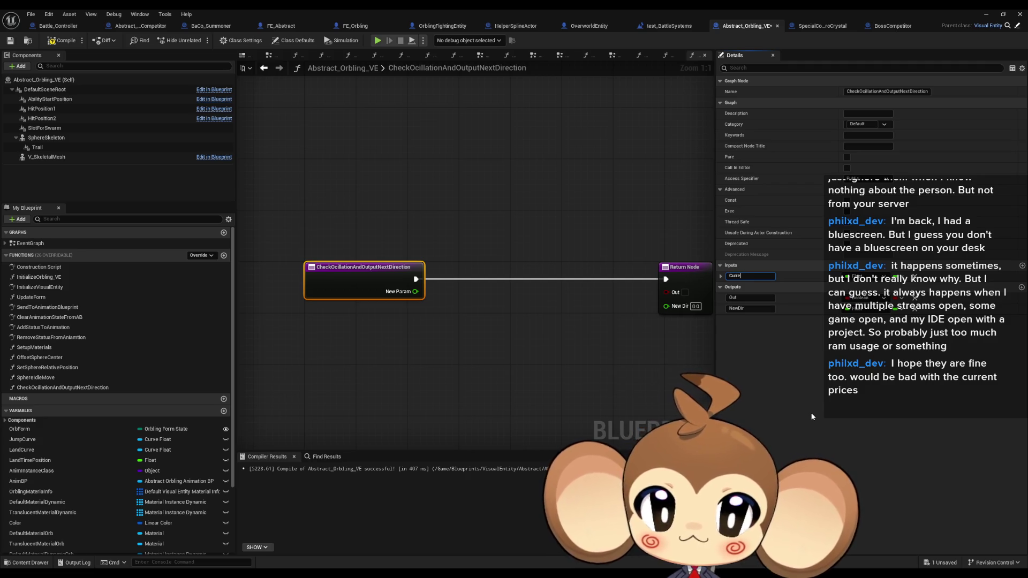
text(ntPos)
key(Return)
click(1022, 266)
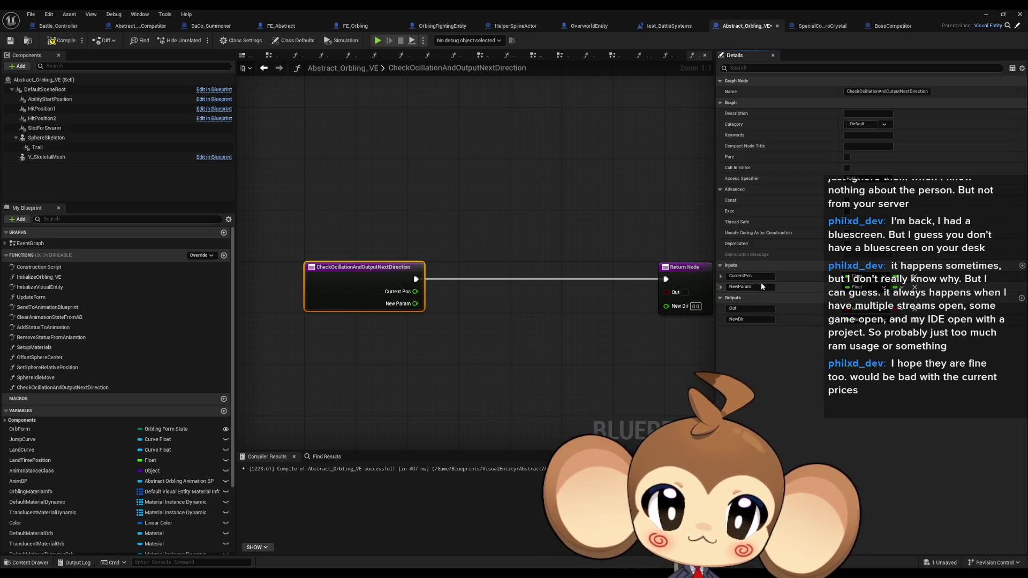
text(C)
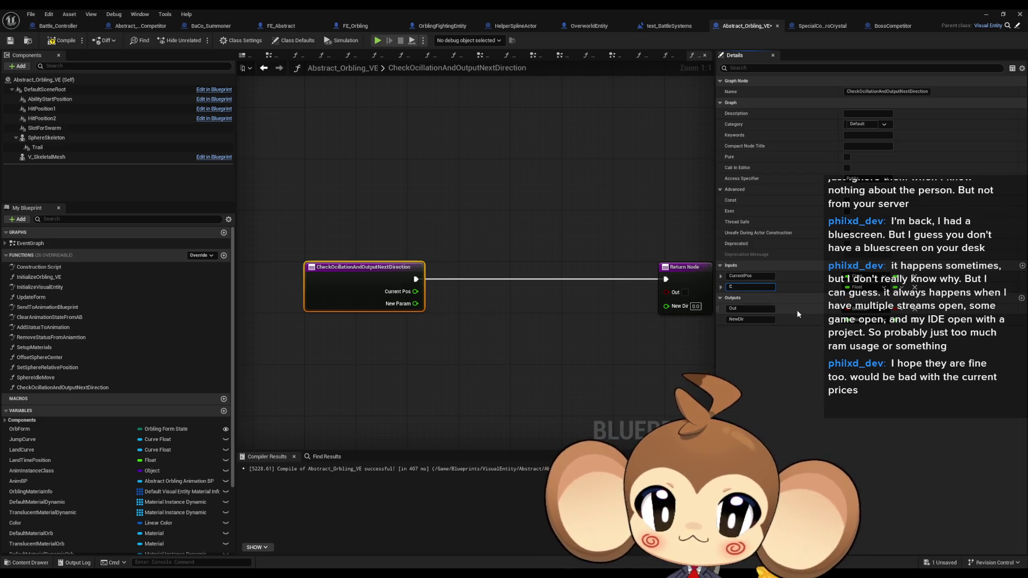
text(urrentDir)
key(Return)
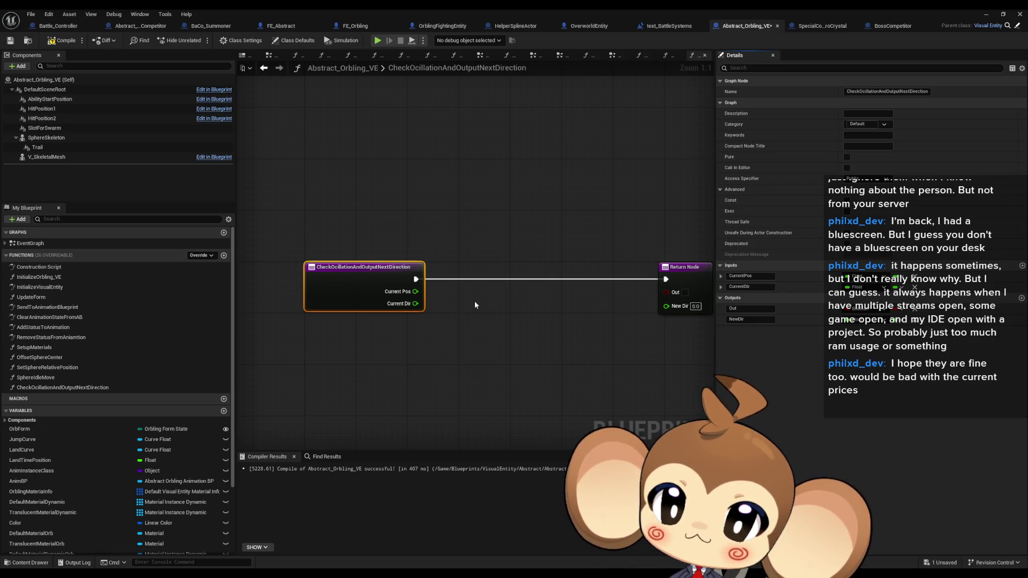
click(263, 68)
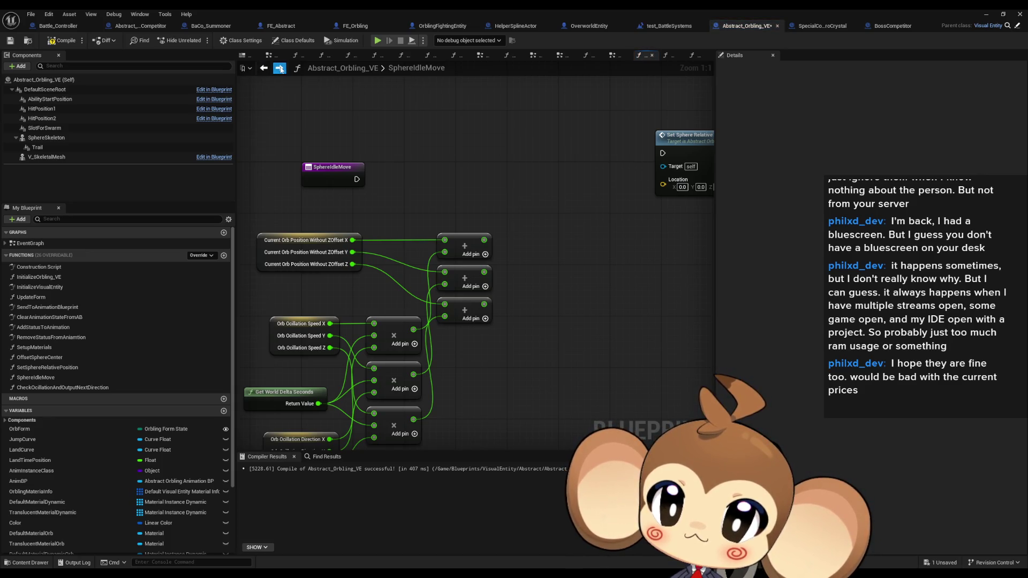
- Create the Float variable OrbOcillationBoxRadius, then reopen the CheckOcillationAndOutputNextDirection graph
scroll(223, 322, down, 3)
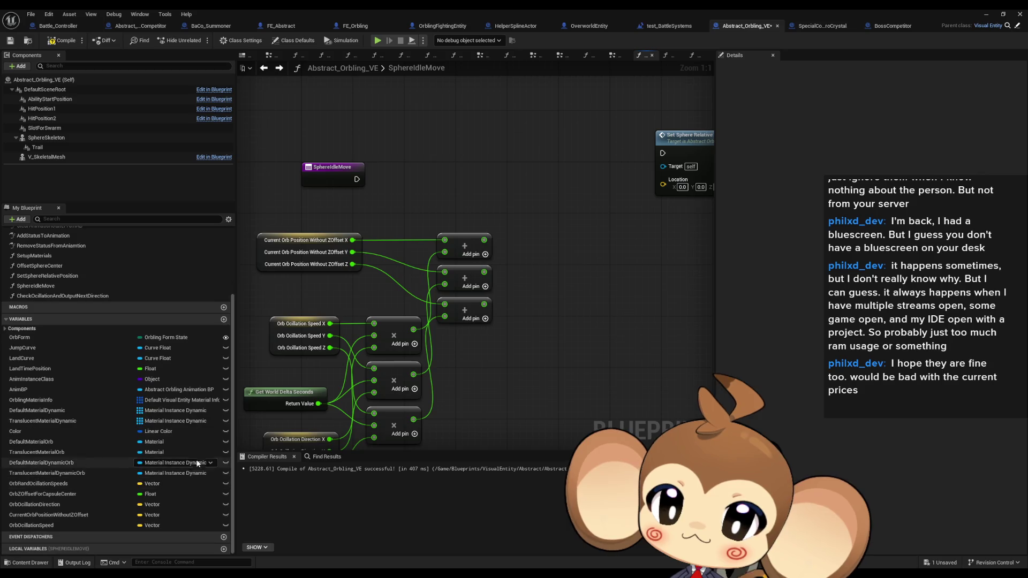
click(224, 320)
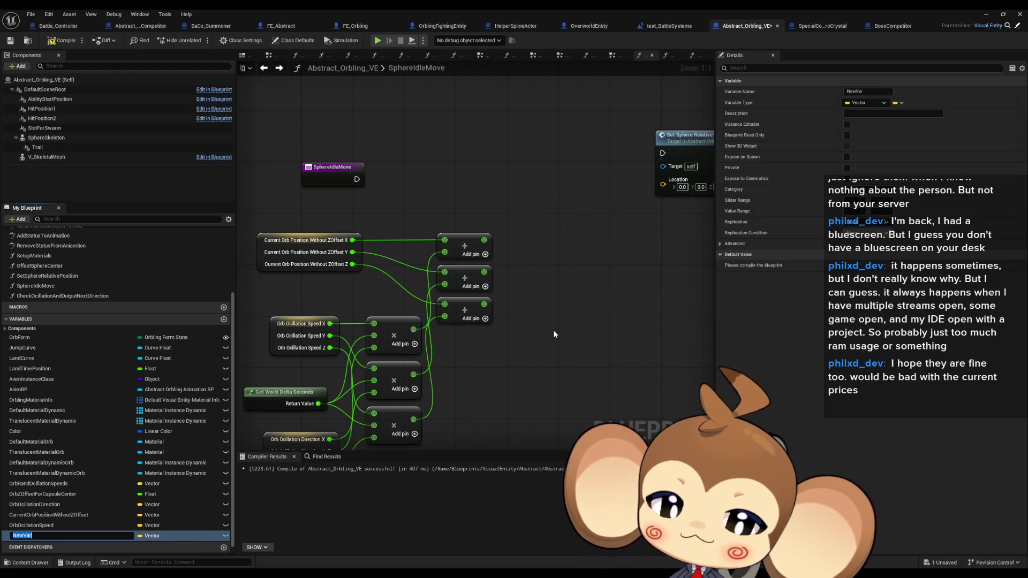
text(Box)
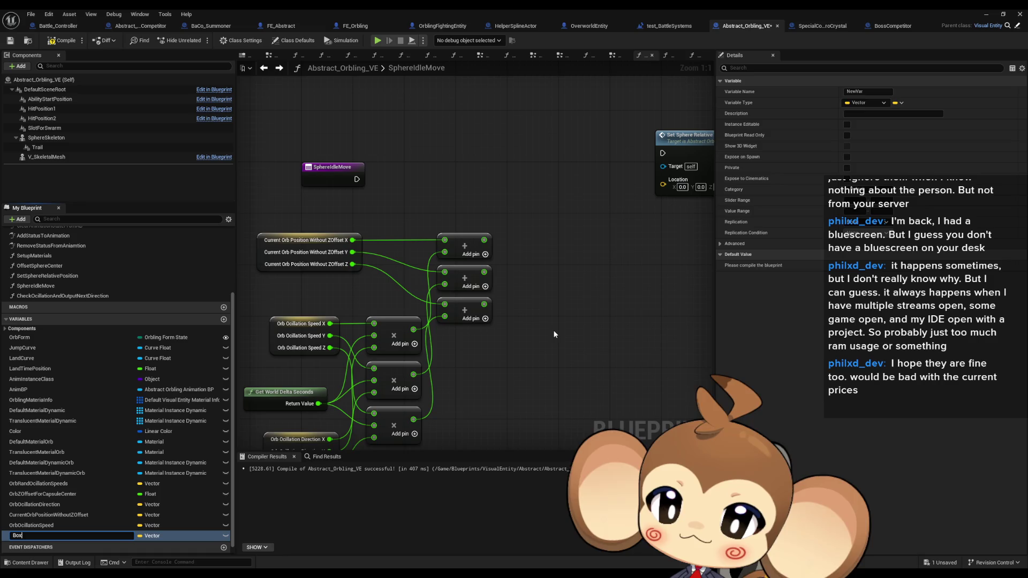
text(Radius)
key(Return)
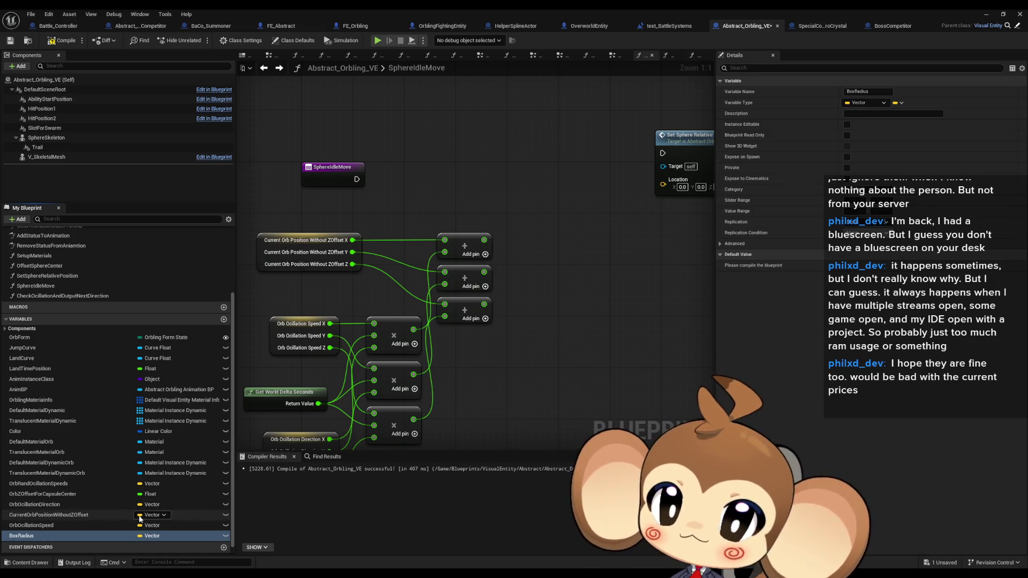
click(150, 535)
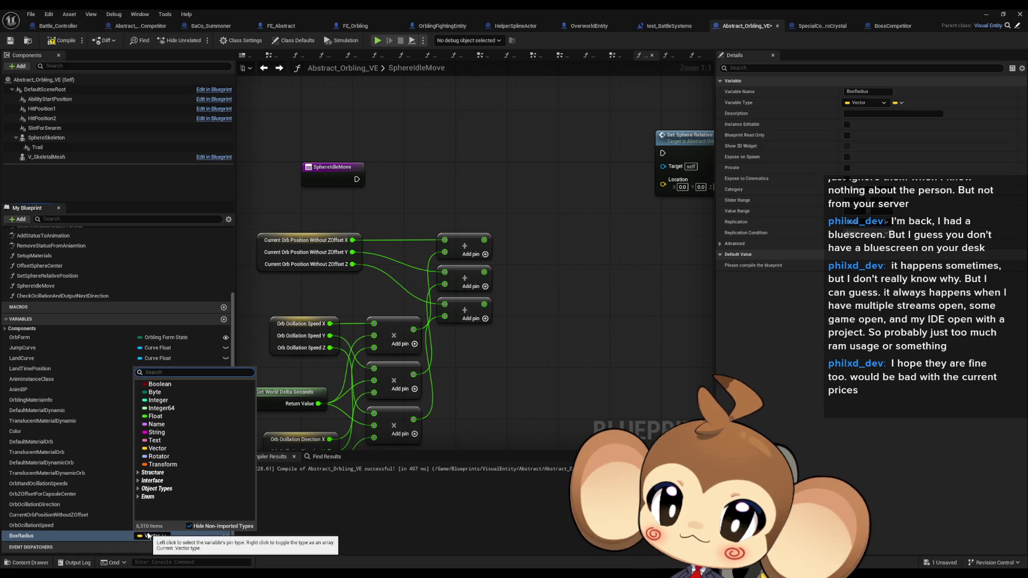
click(156, 416)
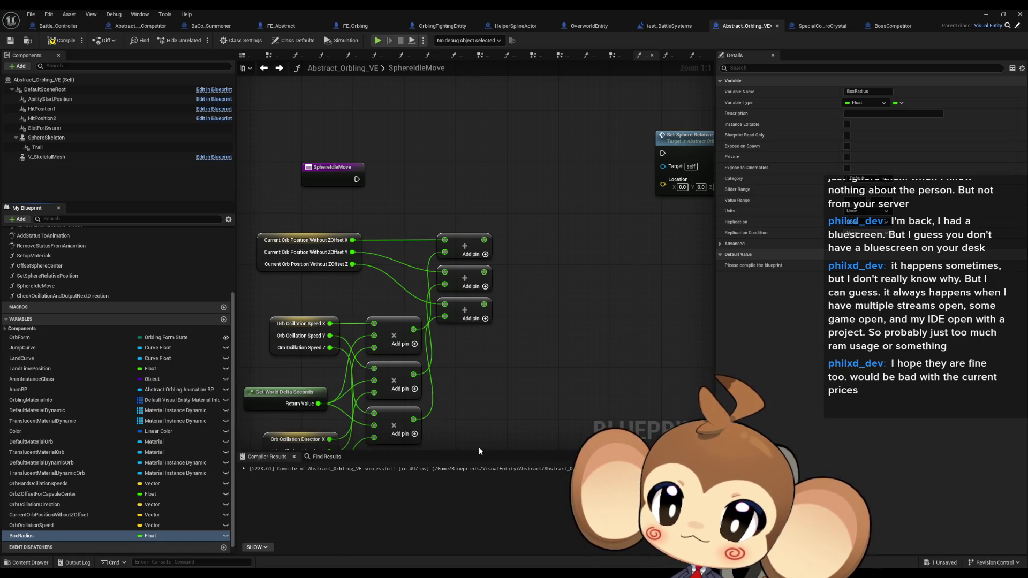
double_click(31, 536)
text(OrbOcillation)
key(Return)
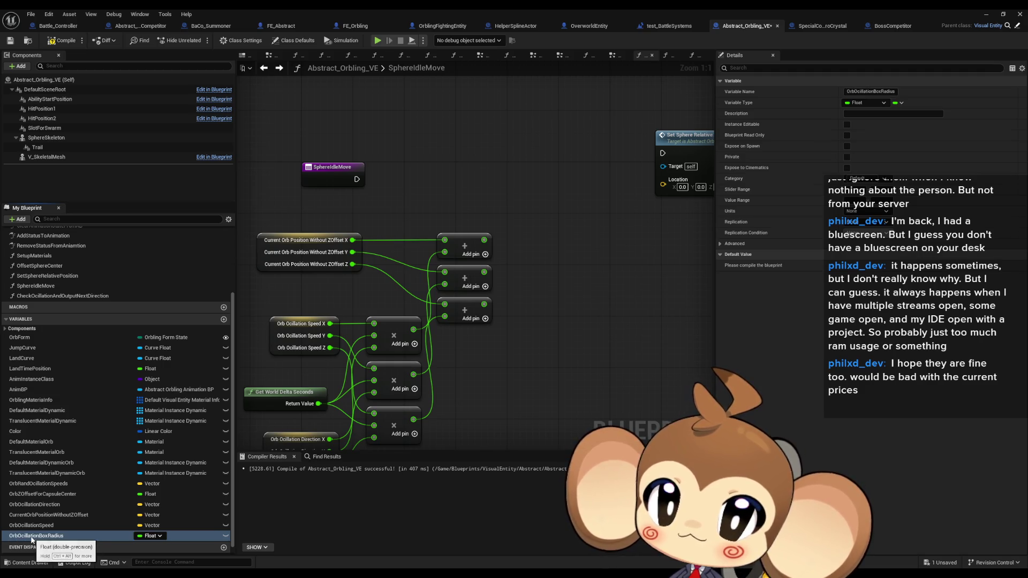
click(279, 67)
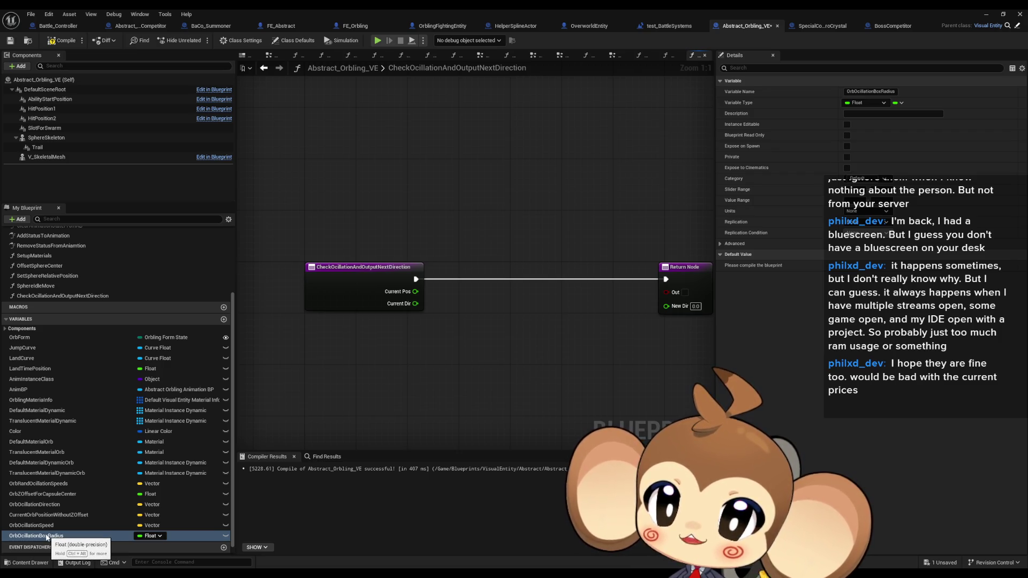
- Place an Orb Ocillation Box Radius getter in the function graph, deleting an accidental setter
mouse_move(47, 537)
mouse_down()
mouse_move(230, 514)
mouse_move(496, 331)
mouse_up()
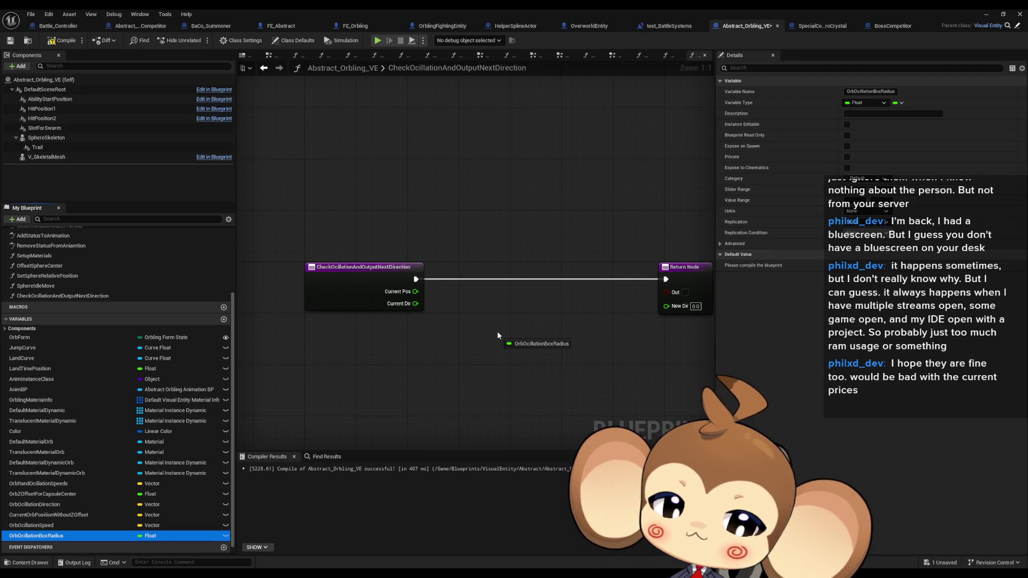
drag(497, 331, 493, 330)
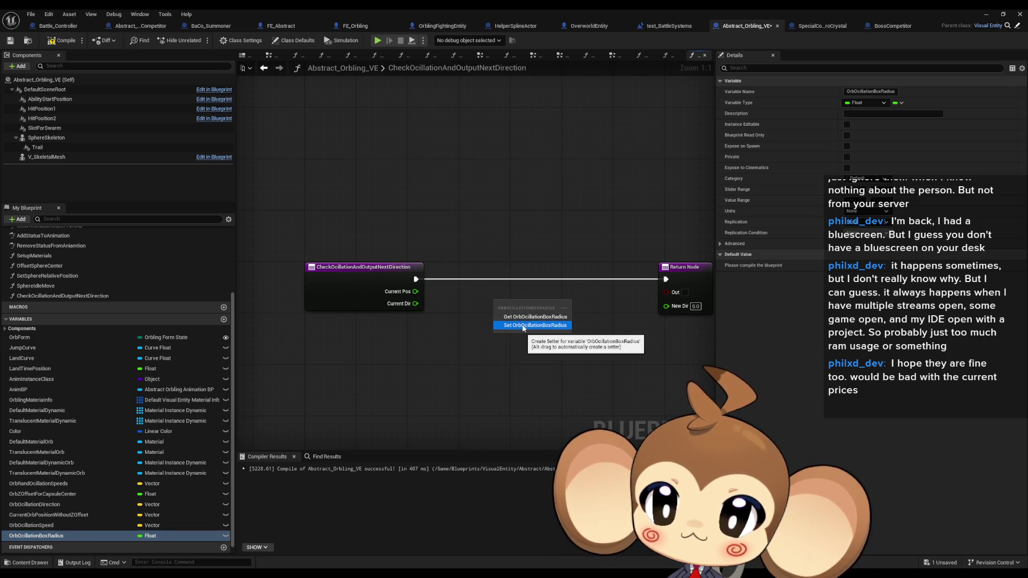
click(524, 325)
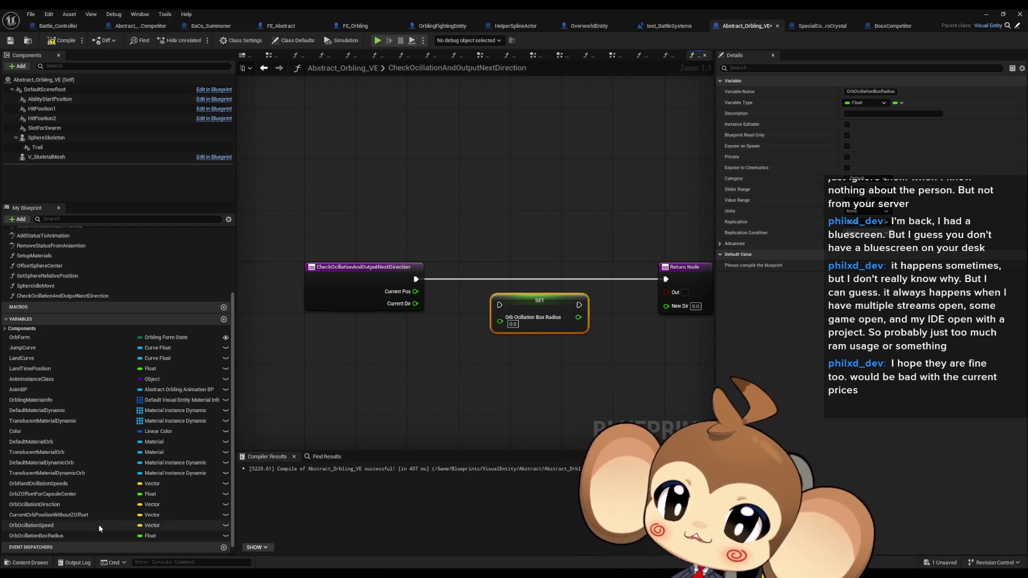
key(Delete)
drag(45, 538, 448, 369)
click(471, 389)
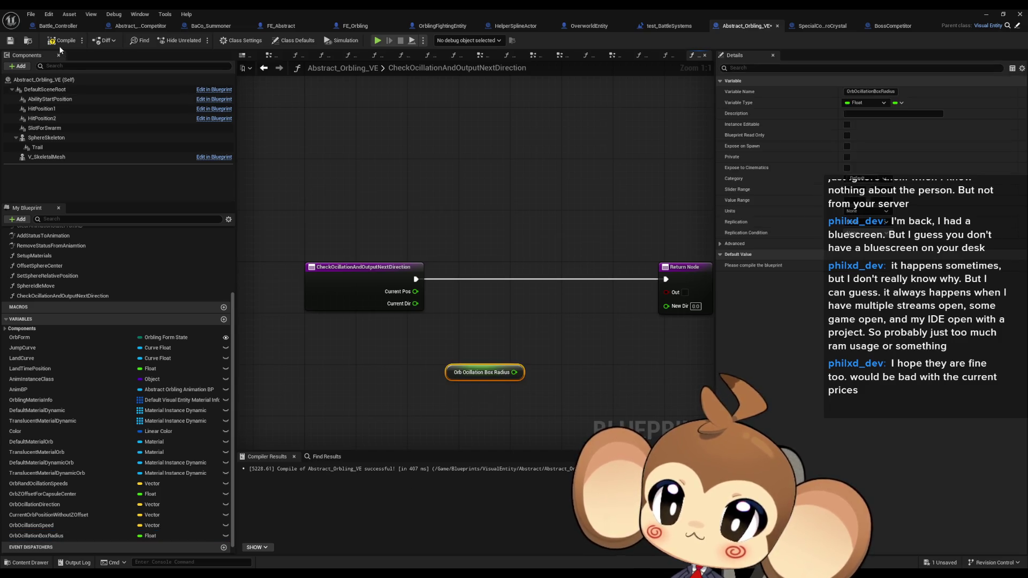
- Compile the Blueprint, edit the box radius default value, and reposition its getter
click(56, 43)
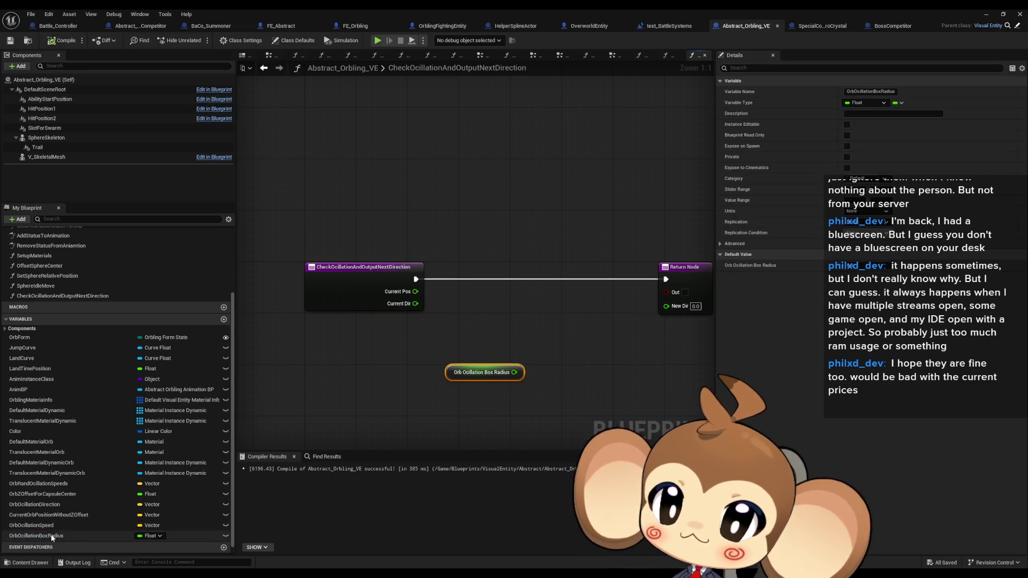
click(113, 536)
click(855, 265)
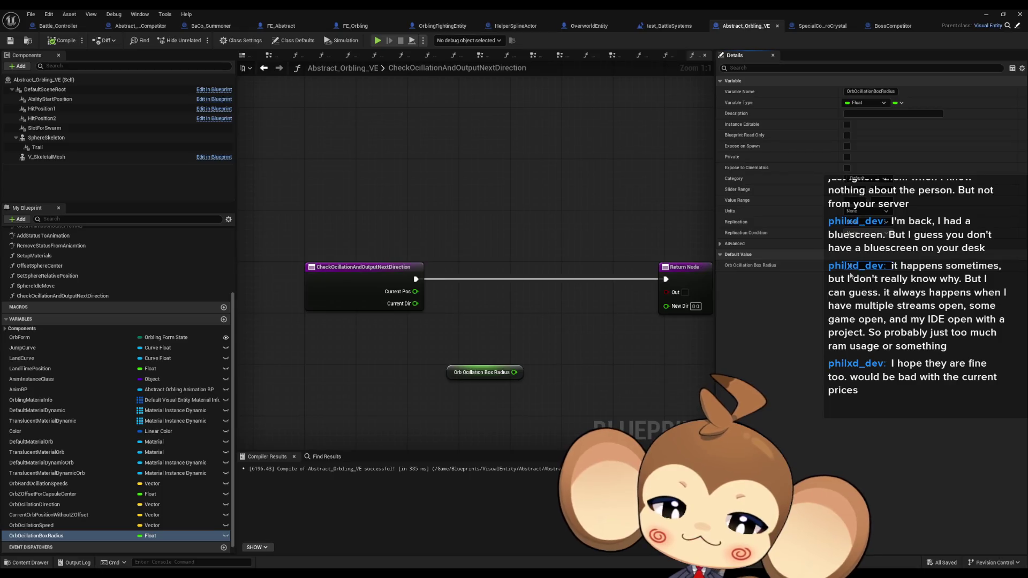
mouse_move(484, 372)
mouse_down()
mouse_move(395, 417)
mouse_move(376, 380)
mouse_up()
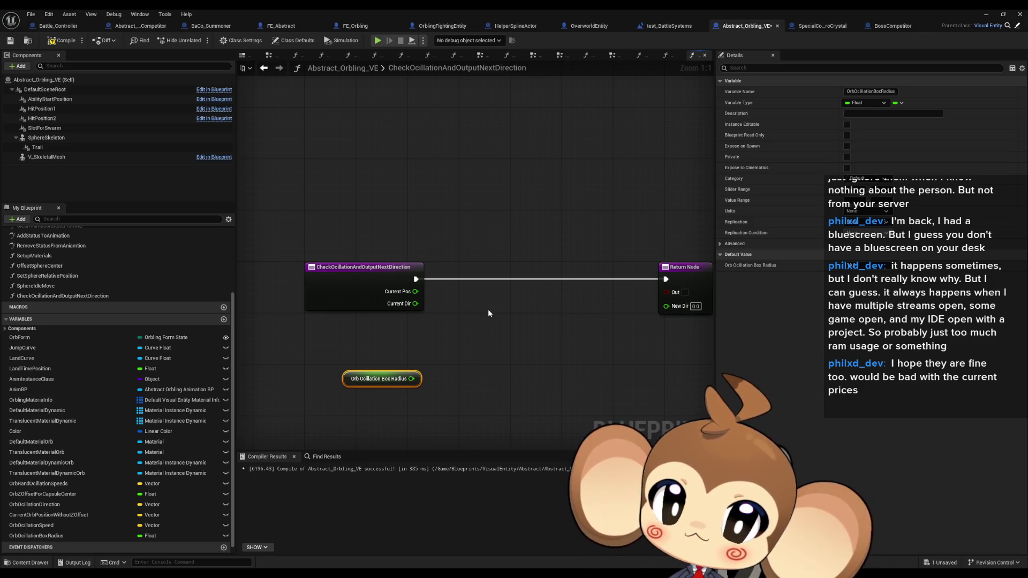
- Add a Current Dir > 0 comparison driving a Branch on the entry node's execution line
drag(415, 303, 470, 317)
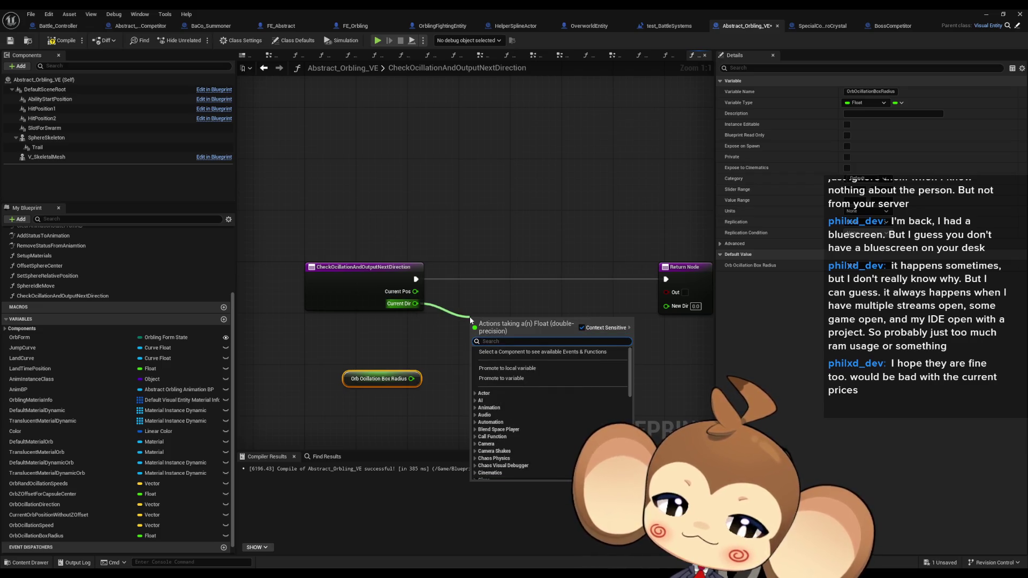
text(>)
key(Return)
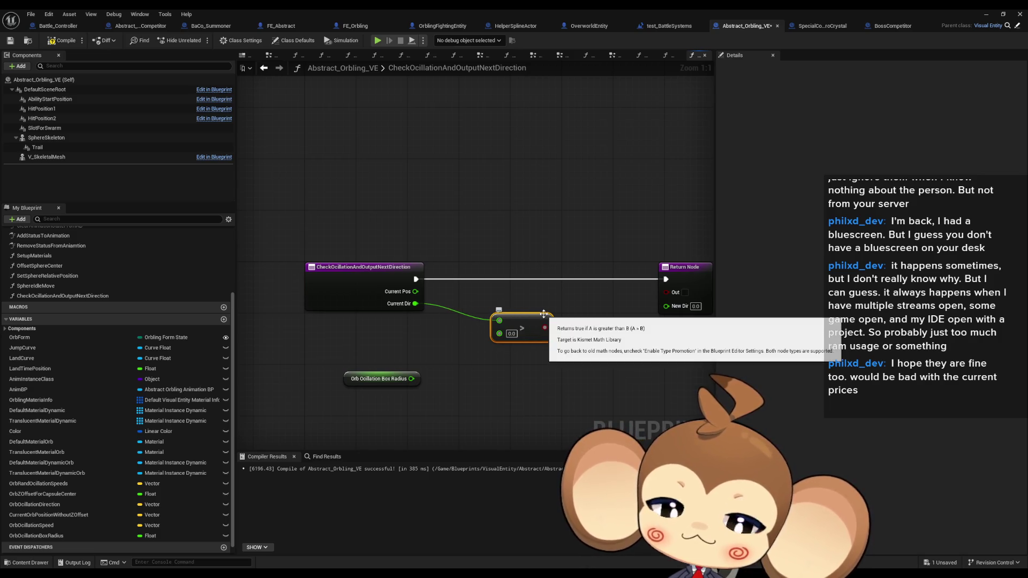
mouse_move(543, 330)
mouse_down()
mouse_move(491, 343)
mouse_move(554, 346)
mouse_up()
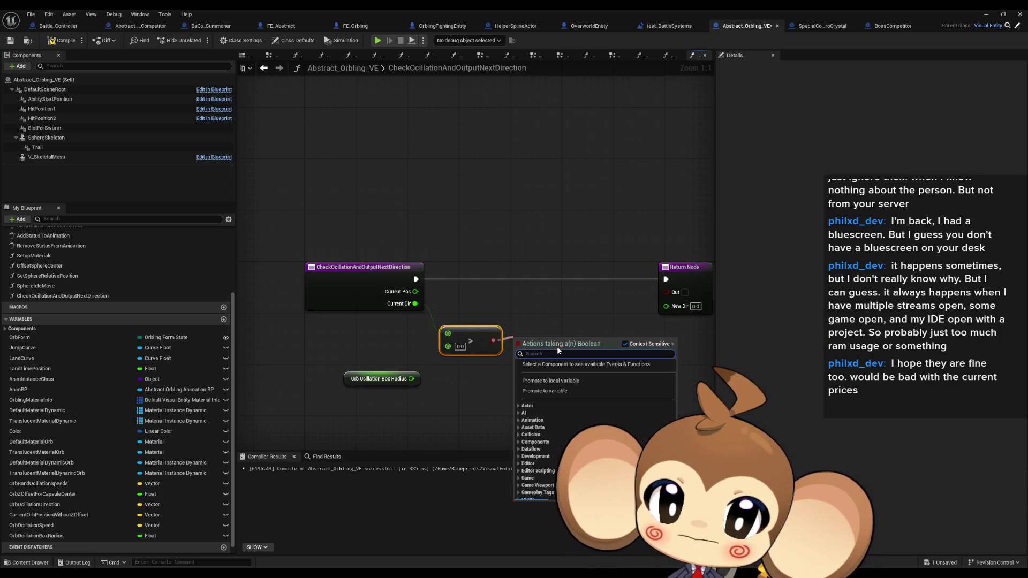
click(594, 359)
mouse_move(556, 264)
mouse_down()
mouse_move(603, 242)
mouse_move(584, 170)
mouse_up()
mouse_move(410, 334)
mouse_down()
mouse_move(442, 302)
mouse_move(516, 290)
mouse_up()
drag(449, 289, 316, 250)
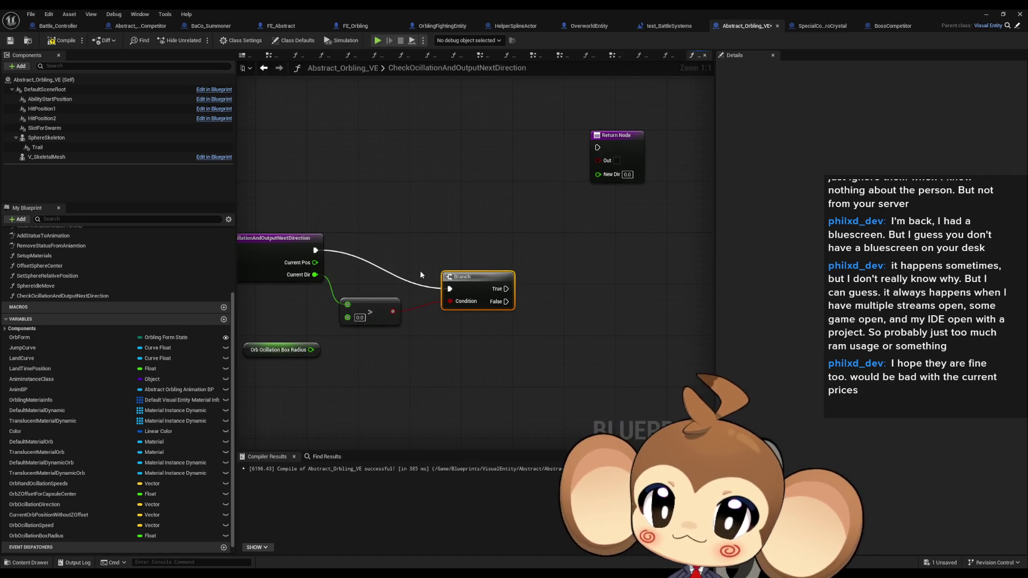
click(456, 269)
drag(468, 288, 461, 249)
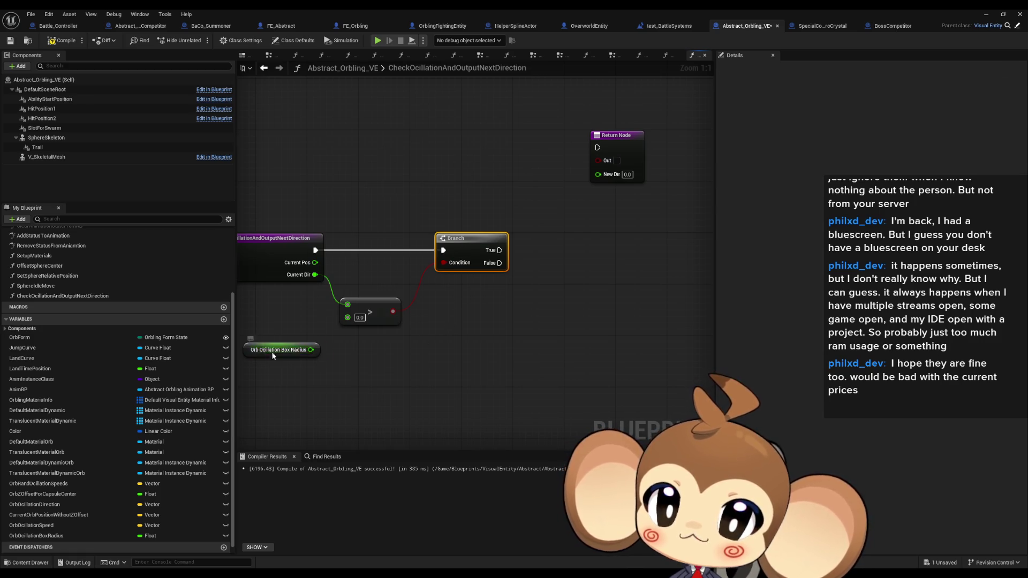
- Test Current Pos > Orb Ocillation Box Radius in a second Branch chained off the first Branch's True
drag(313, 349, 383, 372)
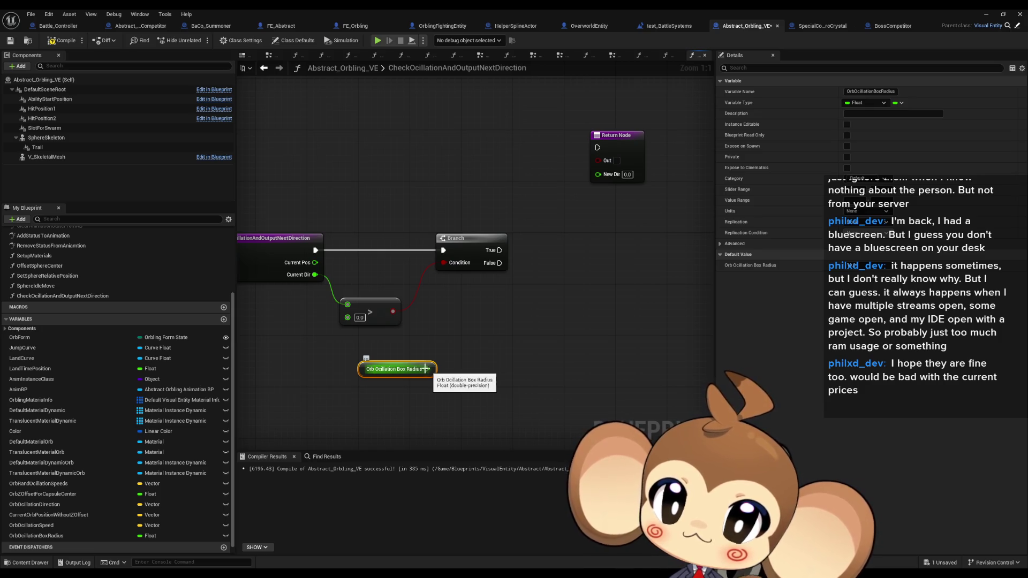
drag(314, 262, 464, 303)
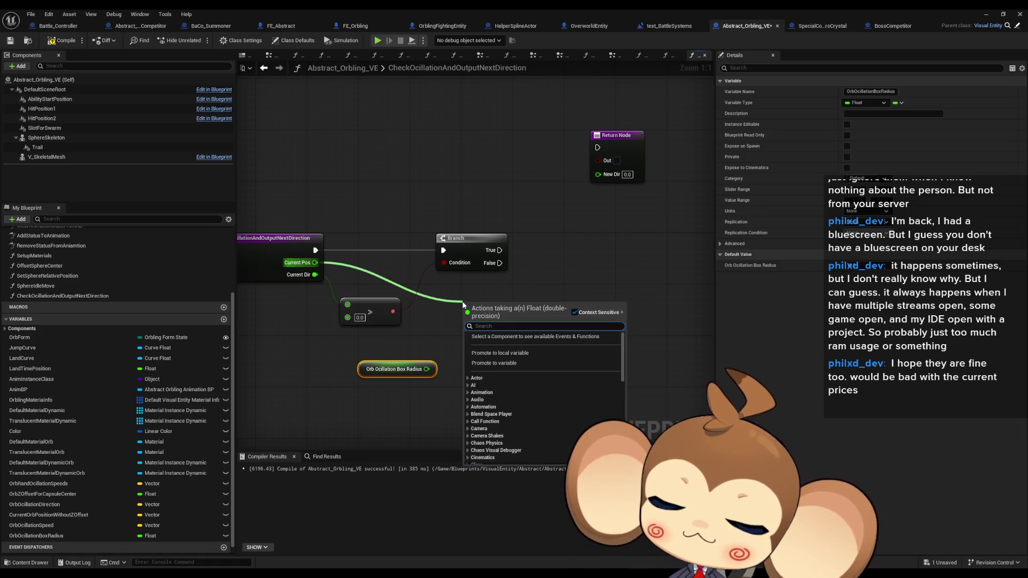
text(>)
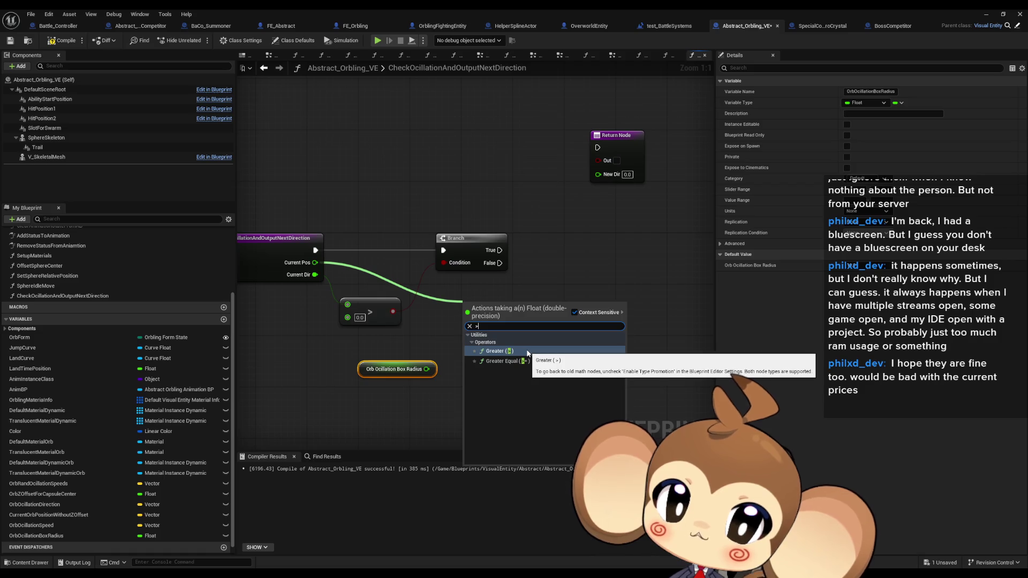
click(498, 351)
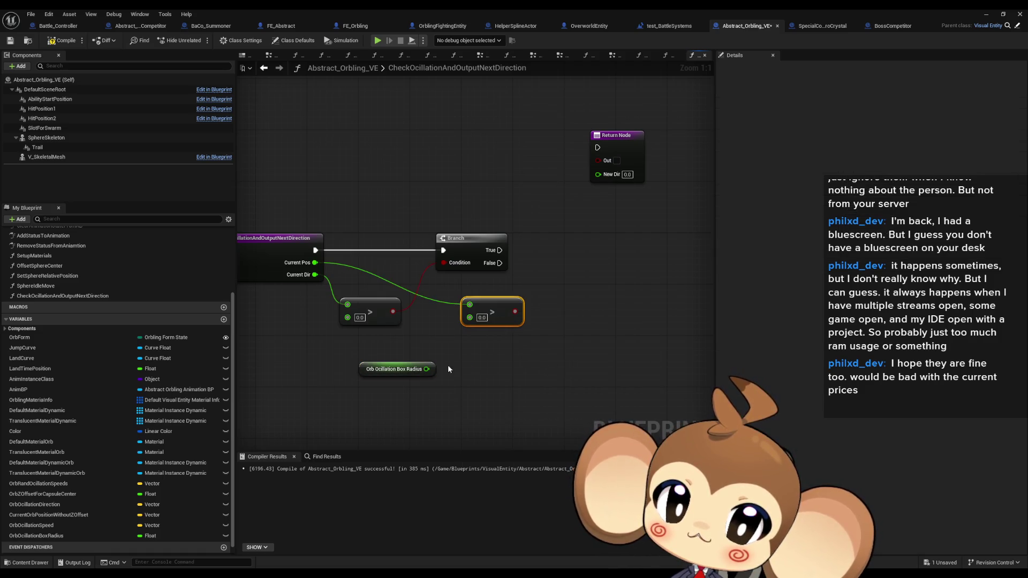
drag(427, 369, 471, 322)
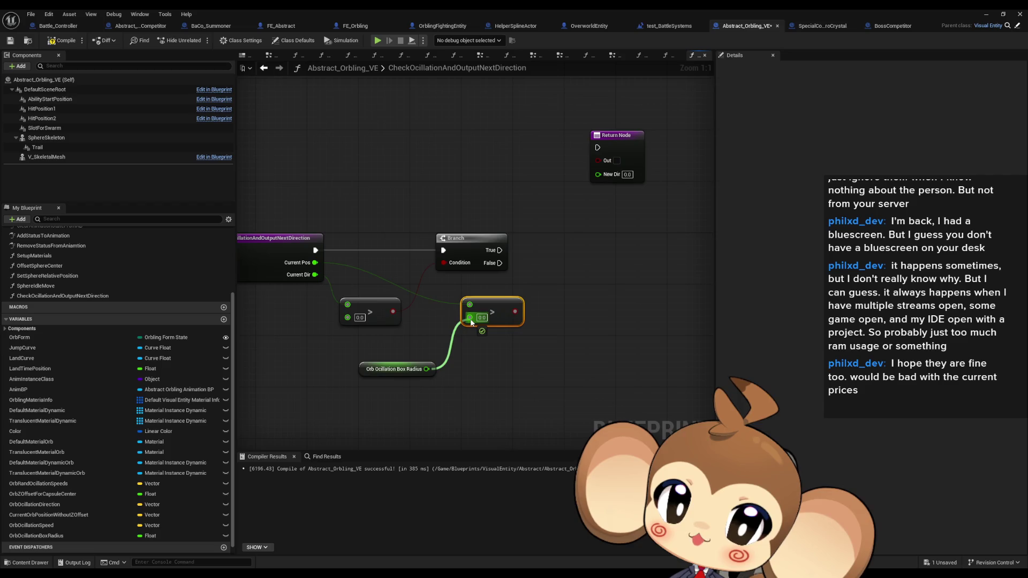
mouse_move(471, 322)
mouse_down()
mouse_move(559, 295)
mouse_move(499, 250)
mouse_up()
text(branch)
key(Return)
drag(602, 306, 612, 243)
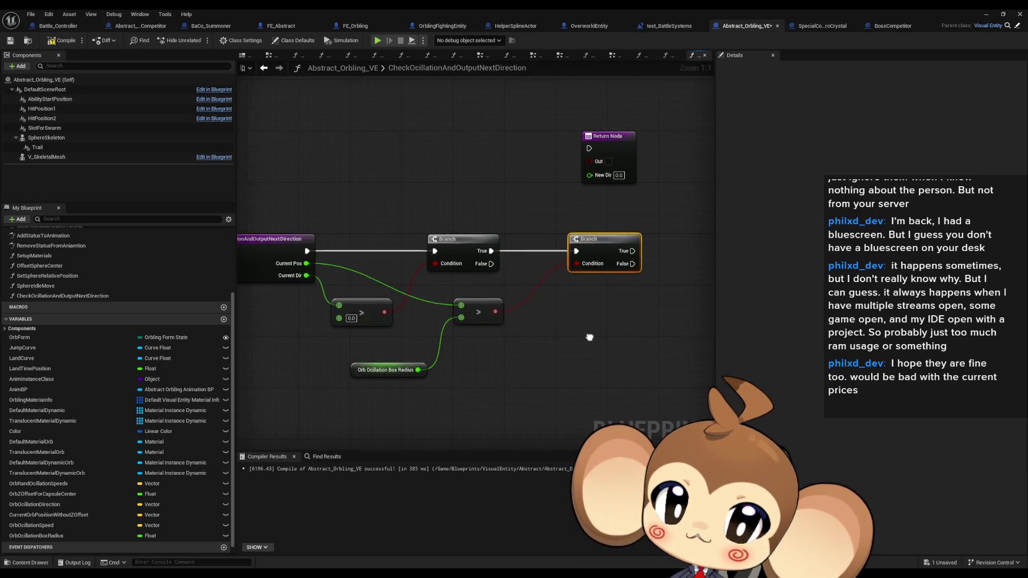
drag(591, 337, 576, 339)
click(369, 378)
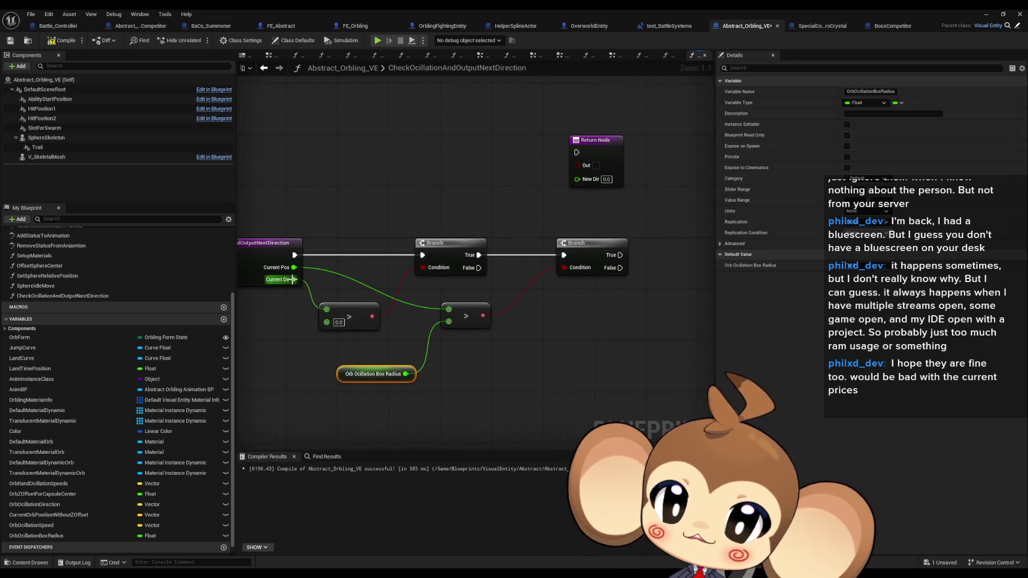
- Tick Out and set New Dir to -1.0 on the Return Node, wired from the second Branch's True
drag(583, 302, 521, 313)
mouse_move(535, 169)
mouse_down()
mouse_move(637, 244)
mouse_move(637, 268)
mouse_up()
click(636, 279)
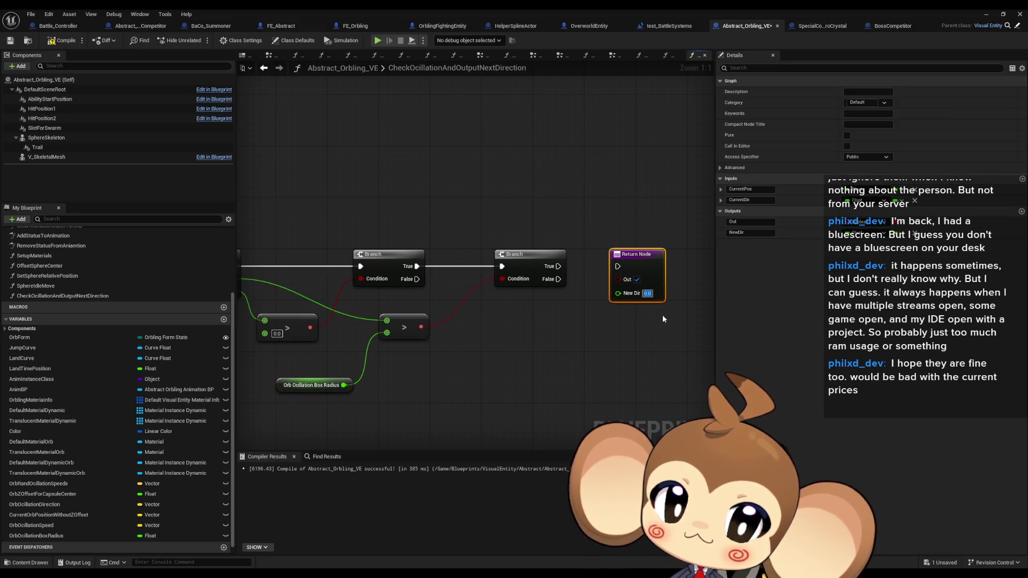
text(-1.0)
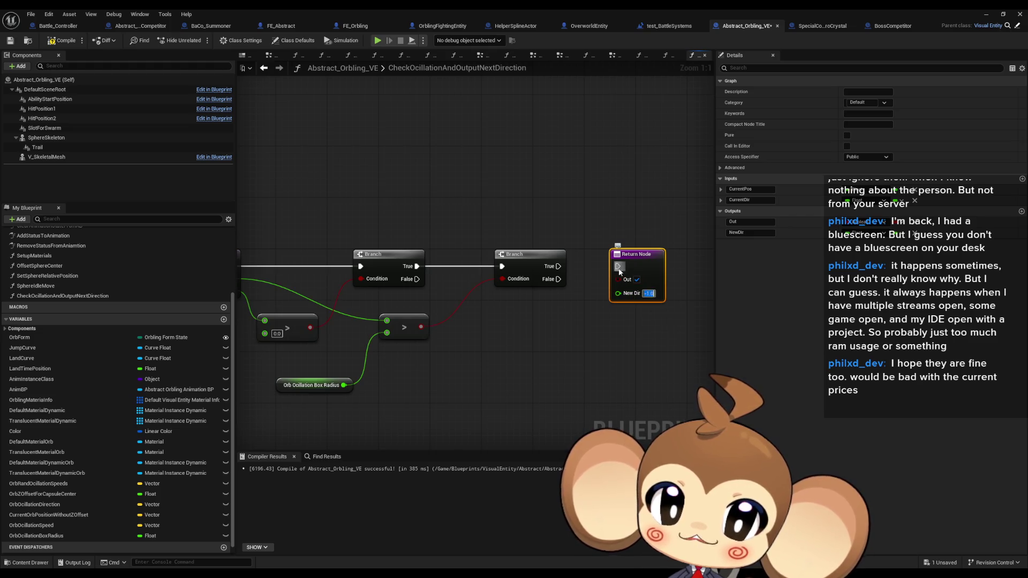
drag(618, 266, 557, 266)
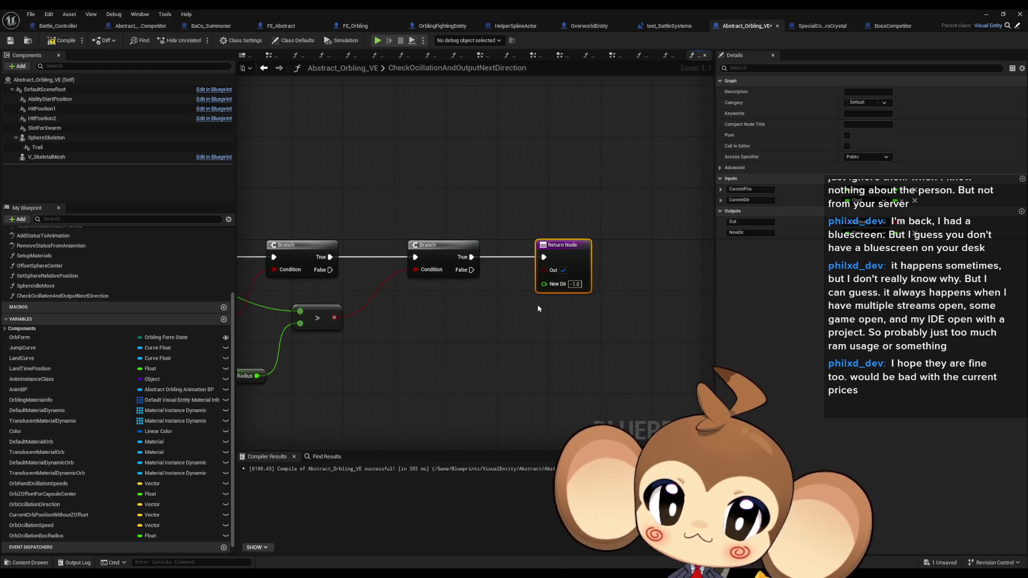
- Duplicate the Return Node with New Dir 1.0 and wire it to the second Branch's False
key(ctrl+c)
key(ctrl+v)
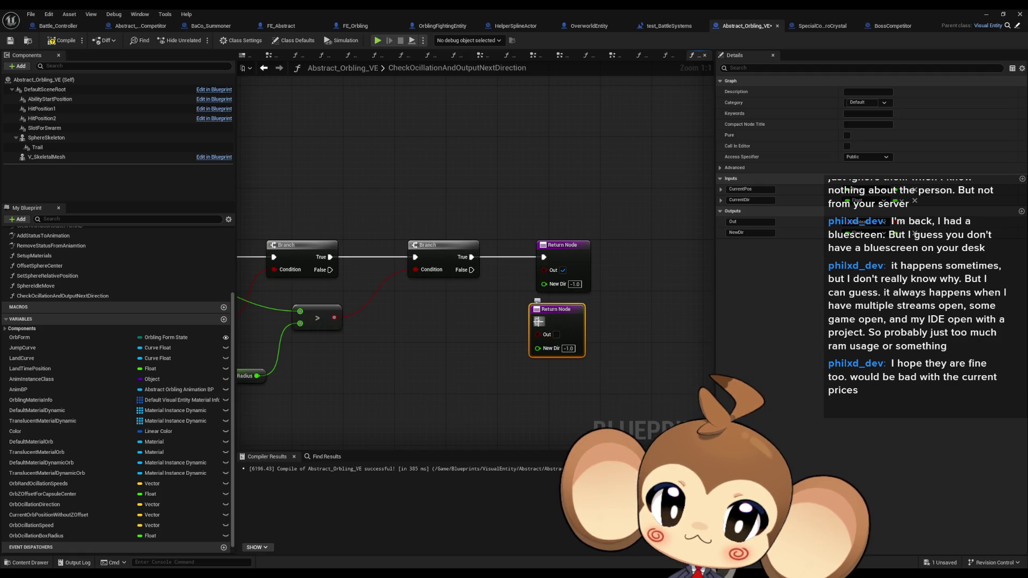
key(BackSpace)
click(524, 313)
drag(538, 321, 471, 270)
click(564, 309)
click(502, 370)
mouse_move(483, 379)
mouse_down()
mouse_move(529, 328)
mouse_move(525, 344)
mouse_move(542, 338)
mouse_up()
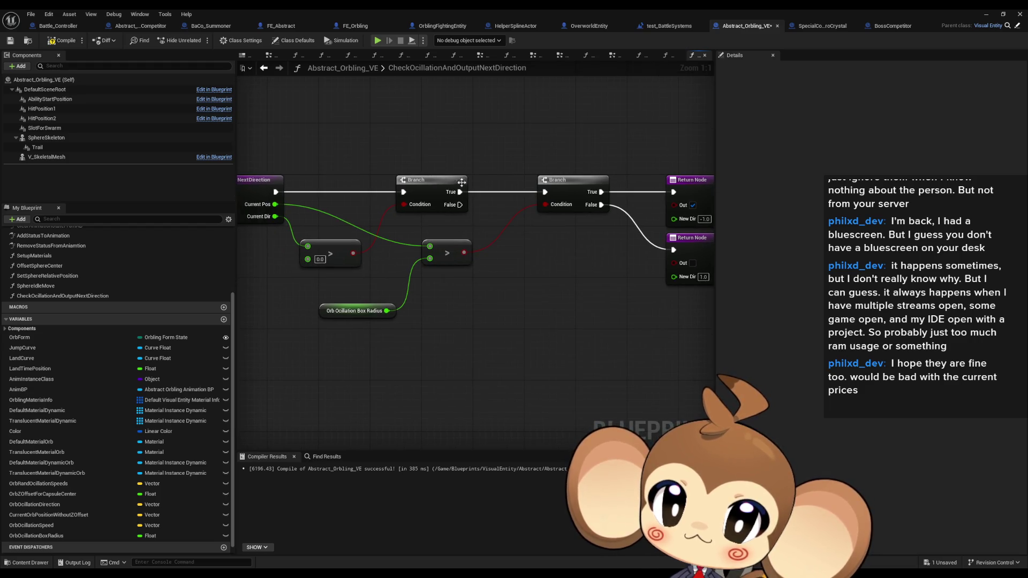
- Add a third Branch off the first Branch's False and a radius getter multiplied by -1
drag(460, 204, 542, 284)
text(branch)
key(Return)
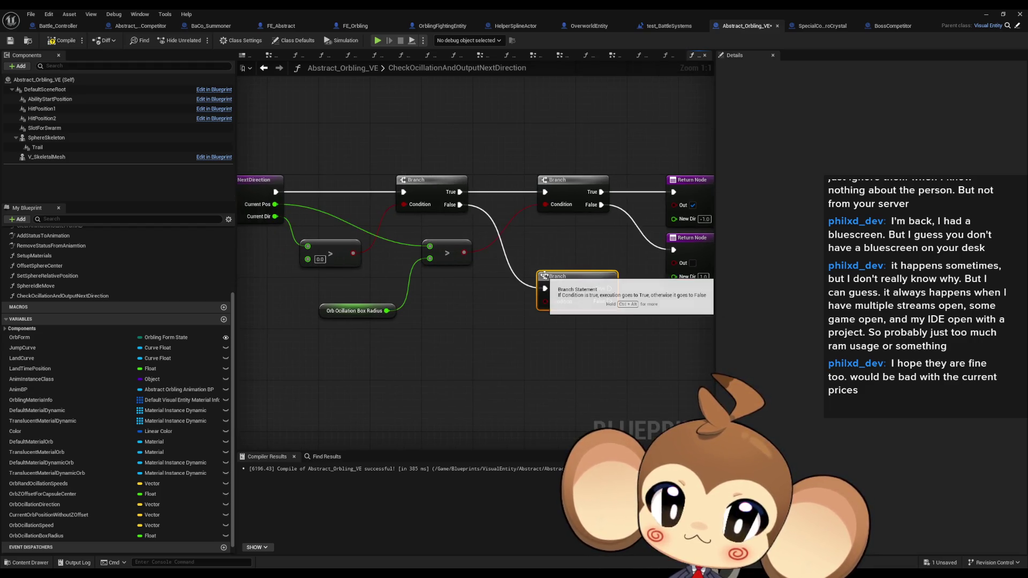
click(353, 310)
key(ctrl+c)
key(ctrl+v)
drag(381, 349, 394, 345)
text(*)
key(Return)
click(410, 368)
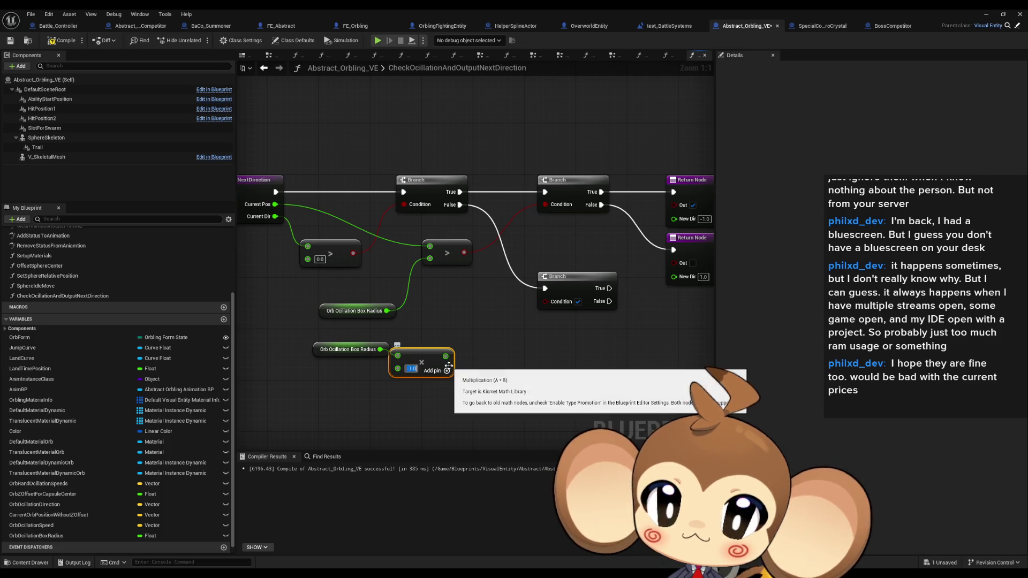
text(-1)
key(Return)
drag(354, 352, 339, 371)
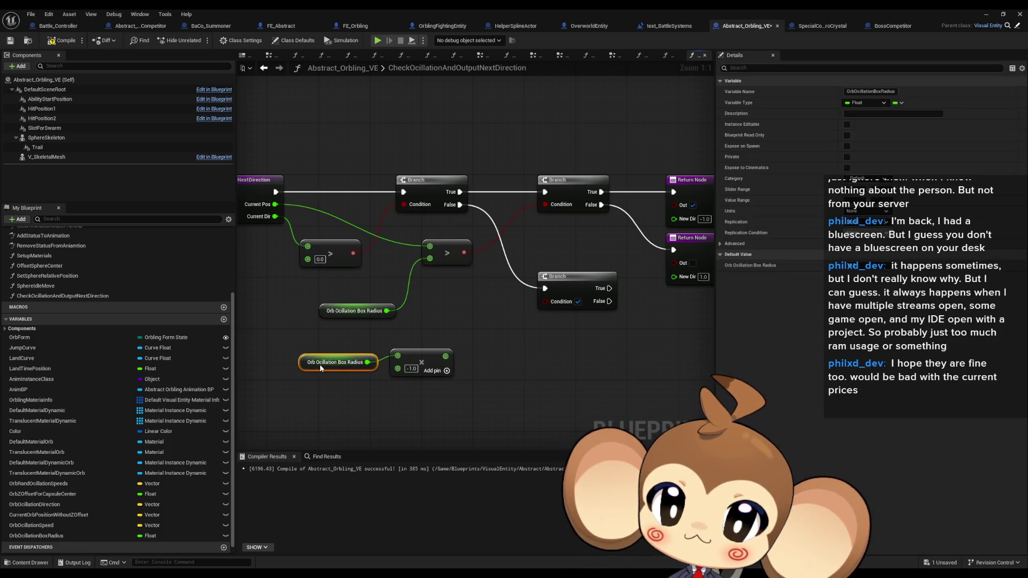
drag(470, 274, 483, 276)
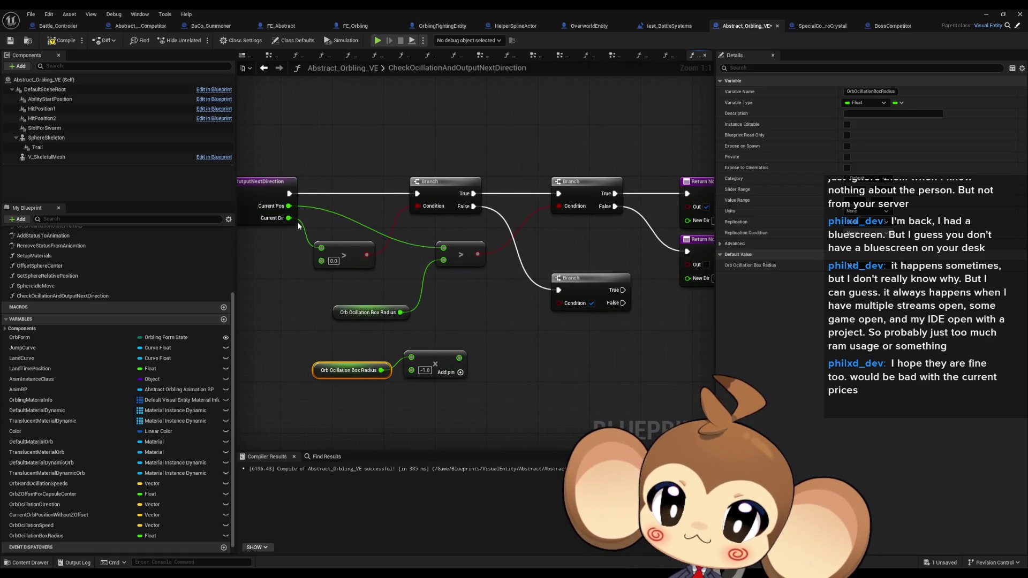
- Feed Current Pos < (radius × -1) into the third Branch's Condition
mouse_move(288, 206)
mouse_down()
mouse_move(504, 328)
mouse_move(557, 301)
mouse_up()
text(<)
click(555, 375)
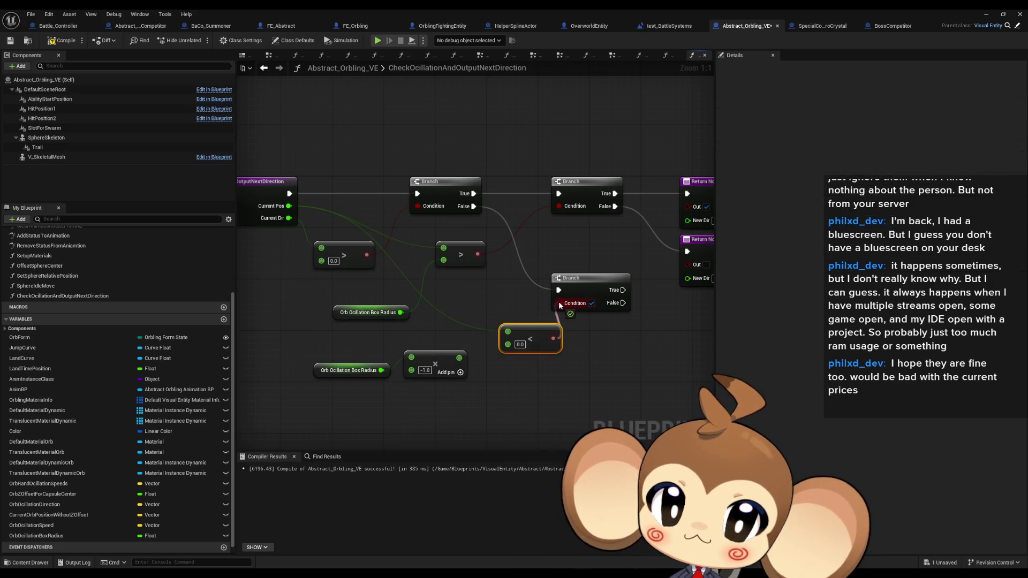
drag(459, 357, 508, 345)
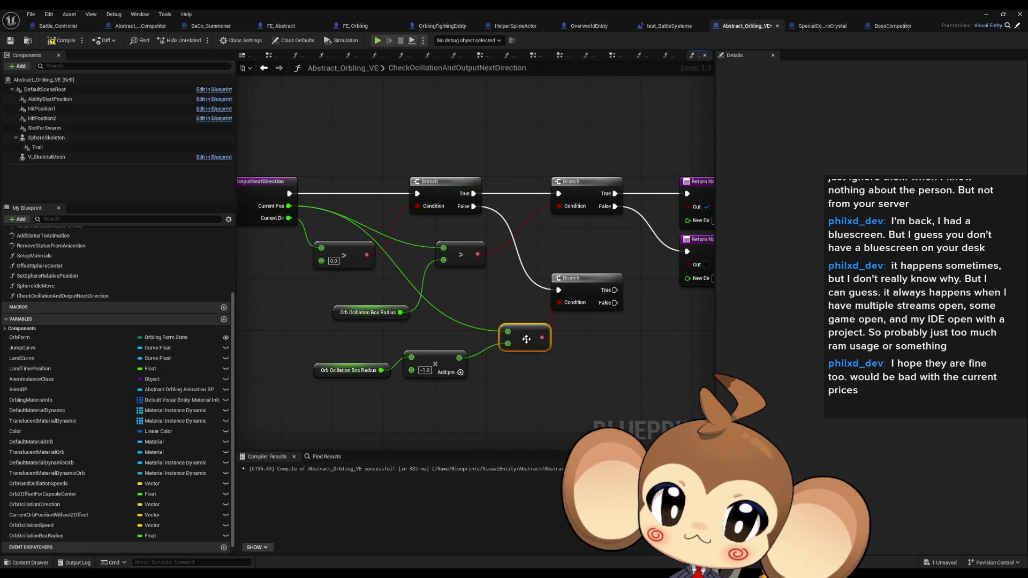
drag(583, 362, 483, 372)
drag(487, 289, 487, 327)
drag(584, 186, 555, 189)
- Paste Return Nodes for the third Branch's True and False outputs
click(586, 201)
key(ctrl+c)
key(ctrl+v)
click(620, 374)
drag(558, 340, 485, 340)
click(574, 336)
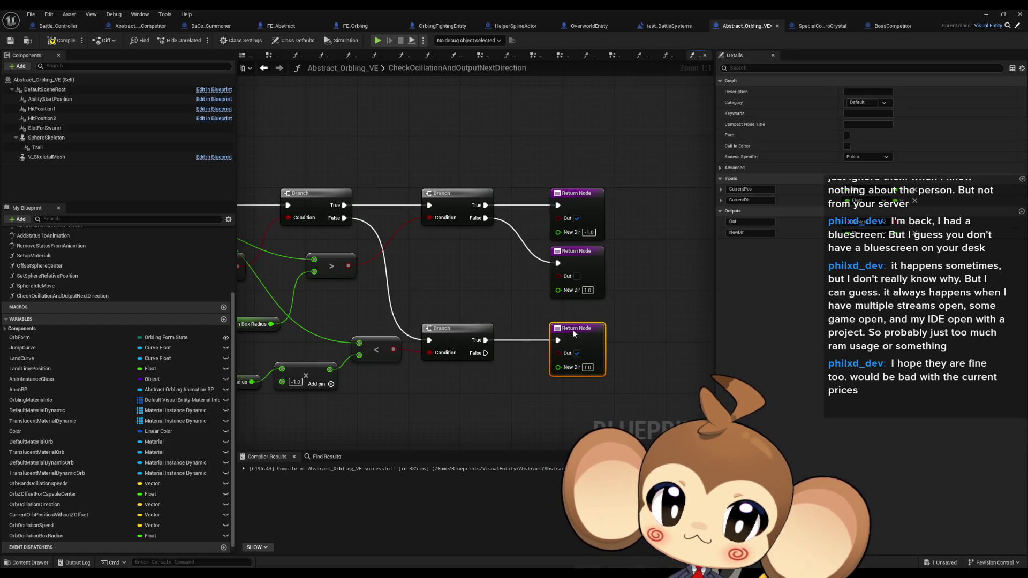
key(ctrl+v)
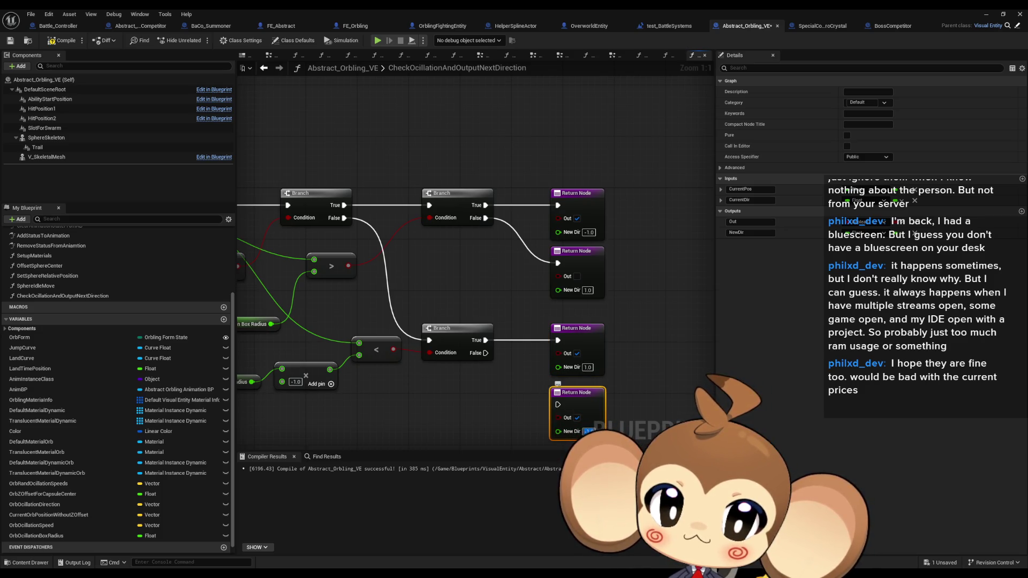
drag(485, 353, 557, 404)
- Make the function Pure, then compile and save the blueprint
drag(415, 426, 528, 368)
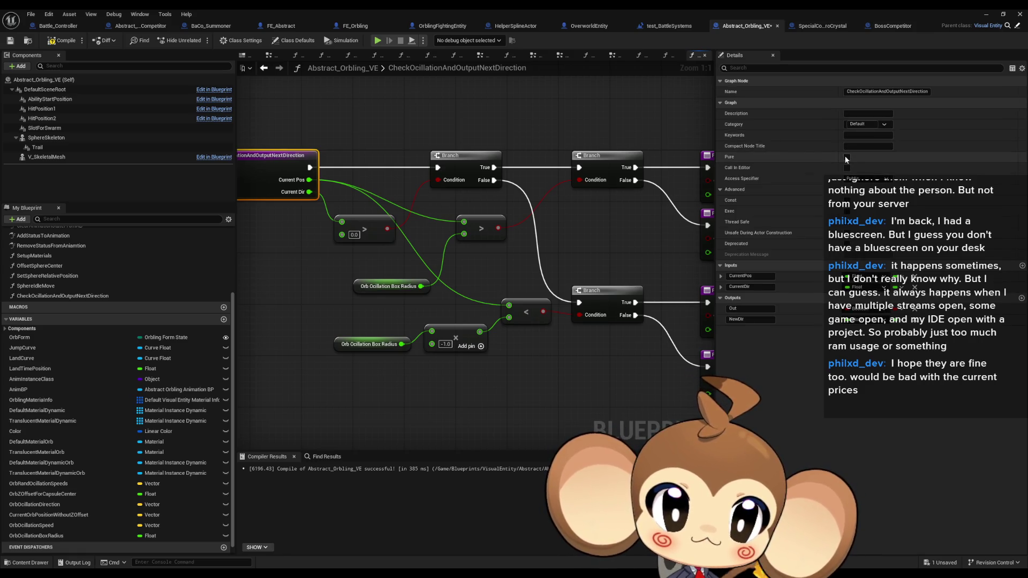
click(846, 157)
click(485, 348)
click(62, 40)
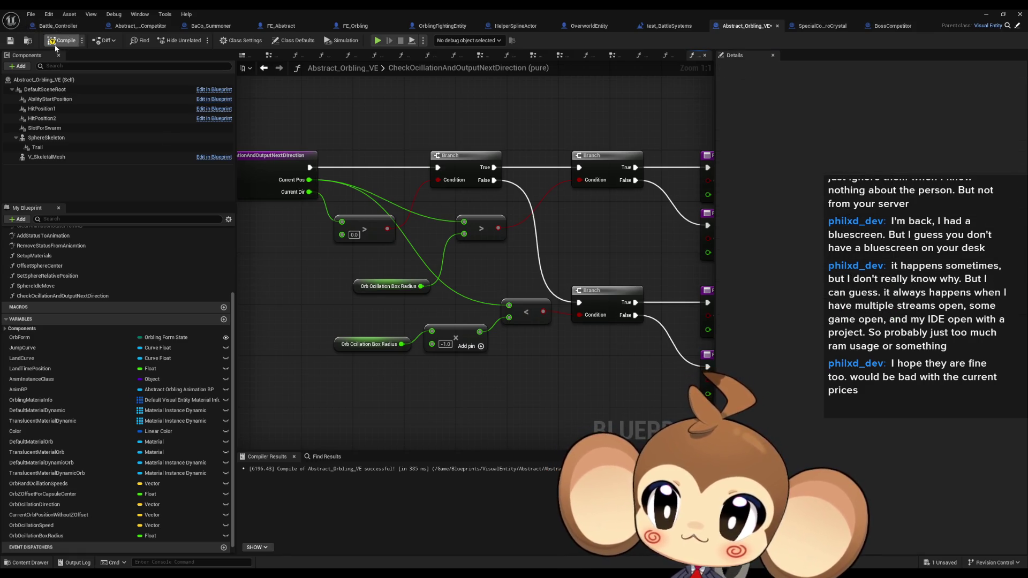
click(48, 296)
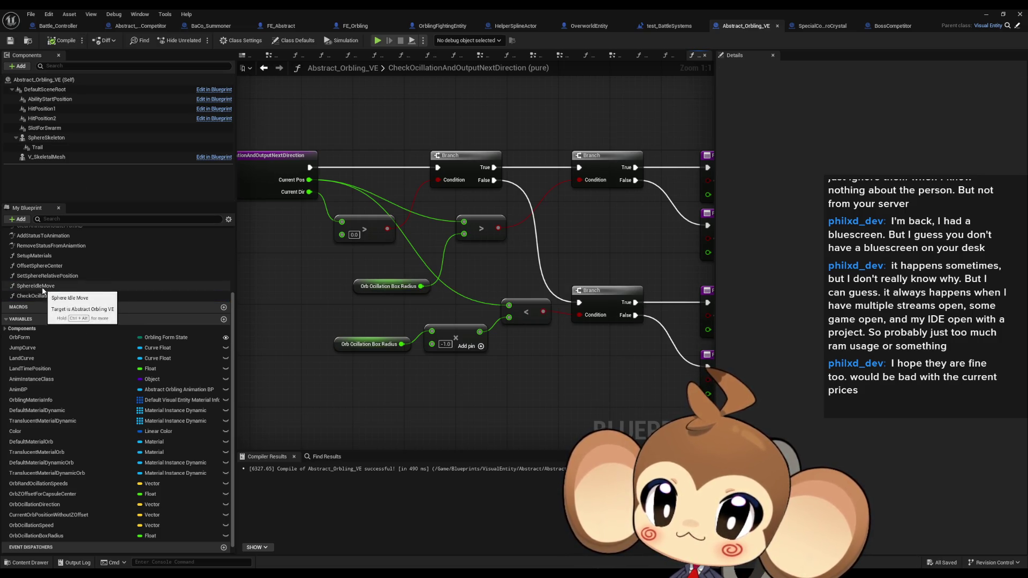
- Call the oscillation check function in SphereIdleMove with the summed position in Current Pos
double_click(38, 286)
mouse_move(53, 296)
mouse_down()
mouse_move(522, 191)
mouse_move(572, 273)
mouse_move(539, 181)
mouse_up()
mouse_move(565, 284)
mouse_down()
mouse_move(515, 346)
mouse_move(547, 347)
mouse_up()
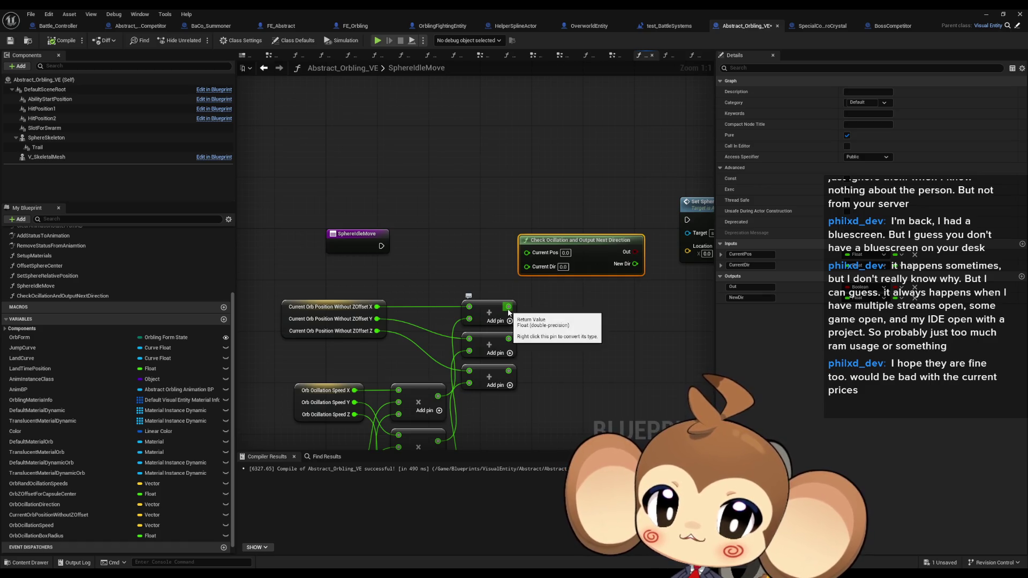
drag(508, 312, 523, 239)
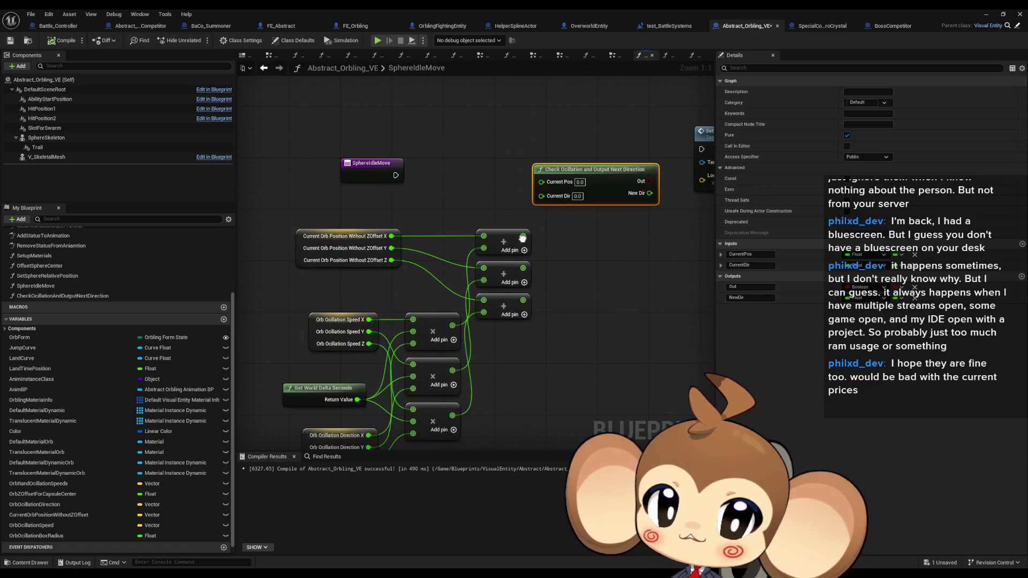
drag(523, 235, 541, 181)
- Paste an Orb Oscillation Direction getter to supply X to Current Dir
drag(361, 407, 343, 387)
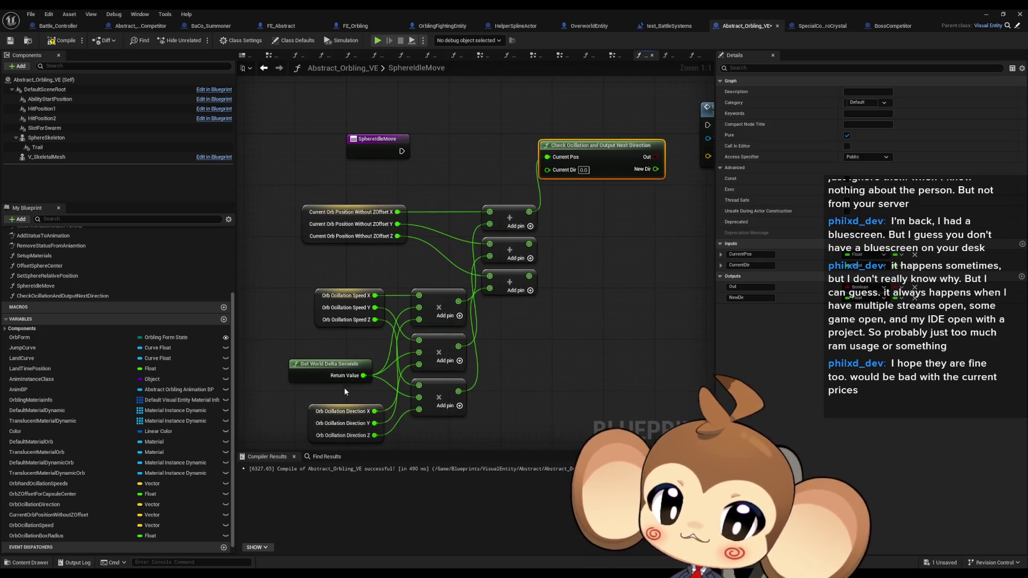
click(337, 415)
mouse_move(424, 85)
mouse_down()
mouse_move(435, 155)
mouse_move(531, 203)
mouse_move(552, 241)
mouse_up()
key(ctrl+v)
mouse_move(624, 279)
mouse_down()
mouse_move(548, 256)
mouse_move(497, 268)
mouse_move(580, 327)
mouse_move(583, 276)
mouse_up()
- Add a Branch driven by the function's Out and delete the Set Sphere Relative Position node
text(branch)
key(Return)
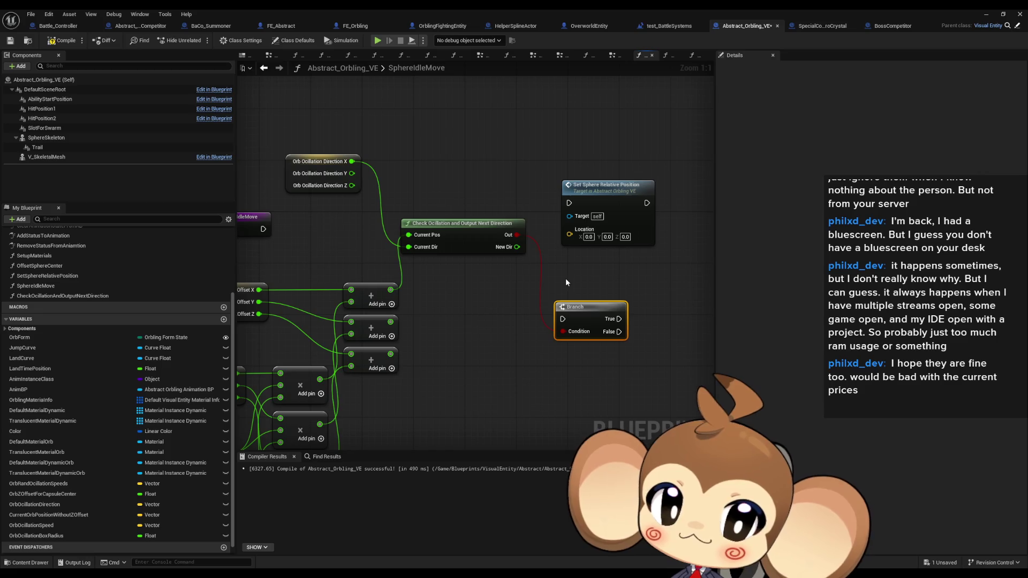
drag(573, 308, 567, 281)
mouse_move(497, 310)
mouse_down()
mouse_move(518, 309)
mouse_move(565, 266)
mouse_move(596, 265)
mouse_move(550, 271)
mouse_move(623, 183)
mouse_move(515, 184)
mouse_move(572, 176)
mouse_up()
key(Delete)
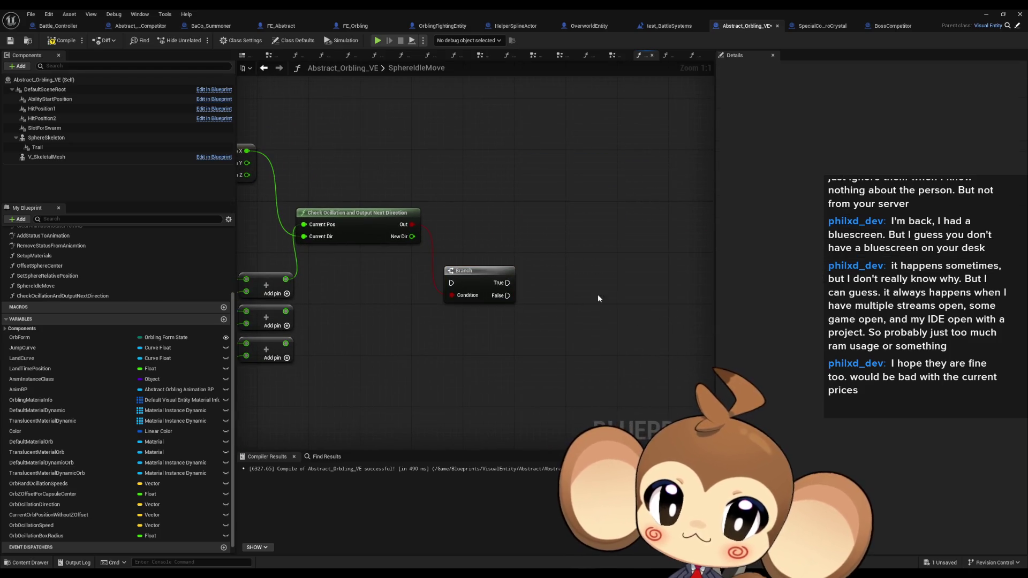
drag(488, 271, 520, 207)
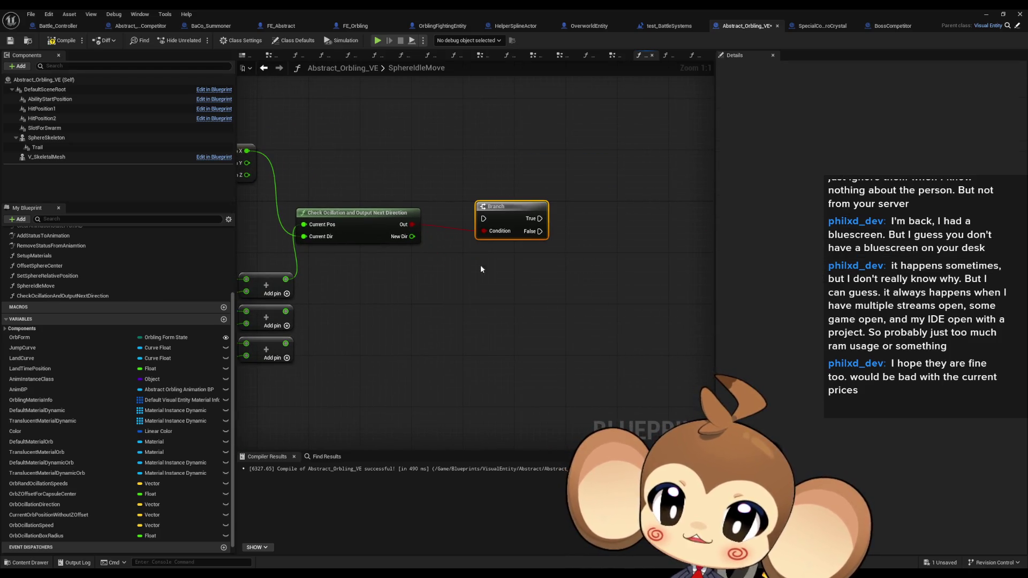
click(68, 486)
click(53, 514)
drag(57, 523, 53, 514)
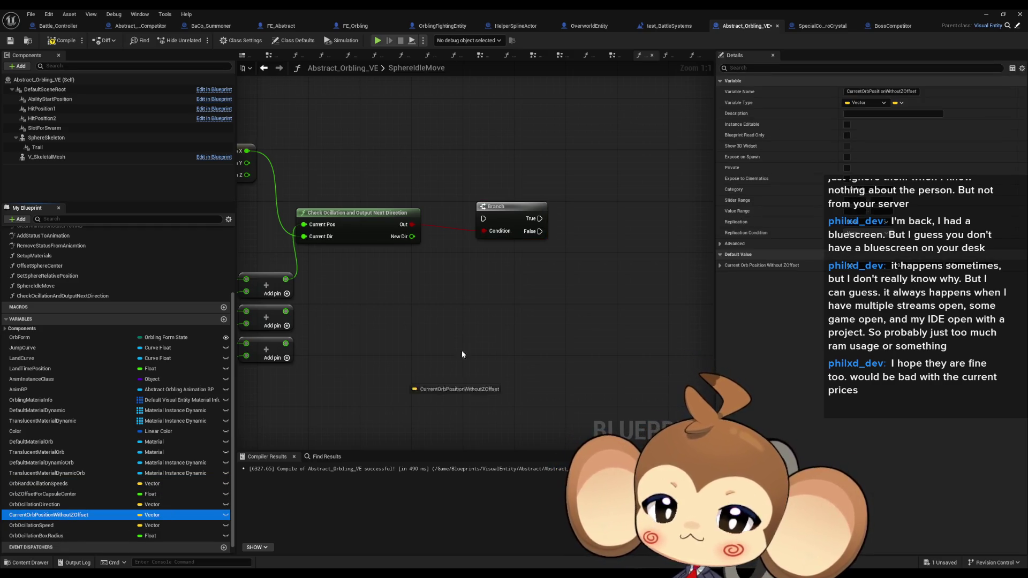
- Add a SET CurrentOrbPositionWithoutZOffset with split pin and an OrbOscillationBoxRadius getter
drag(420, 369, 609, 241)
click(647, 281)
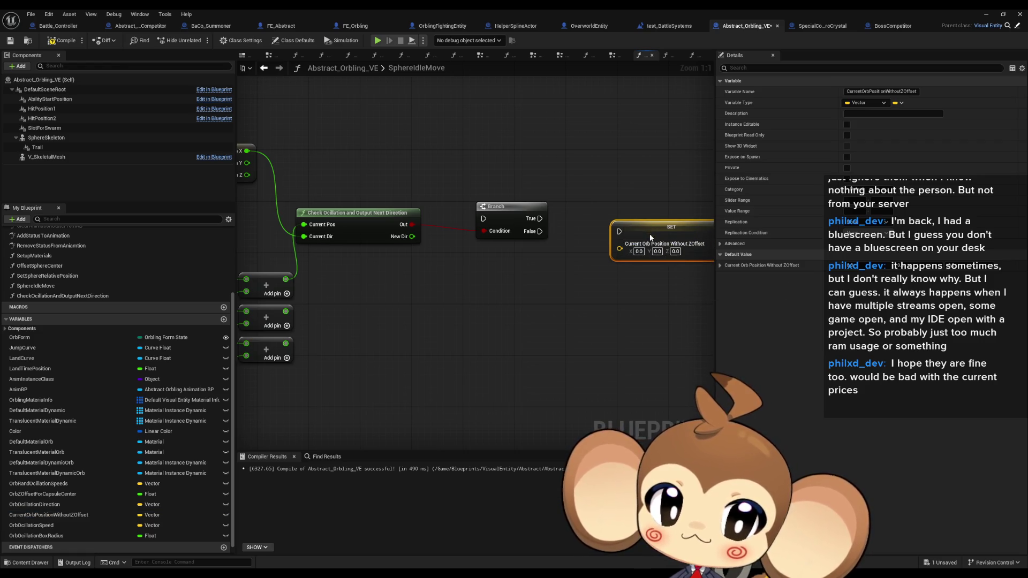
mouse_move(467, 332)
mouse_down()
mouse_move(675, 305)
mouse_move(446, 325)
mouse_move(468, 341)
mouse_move(593, 294)
mouse_up()
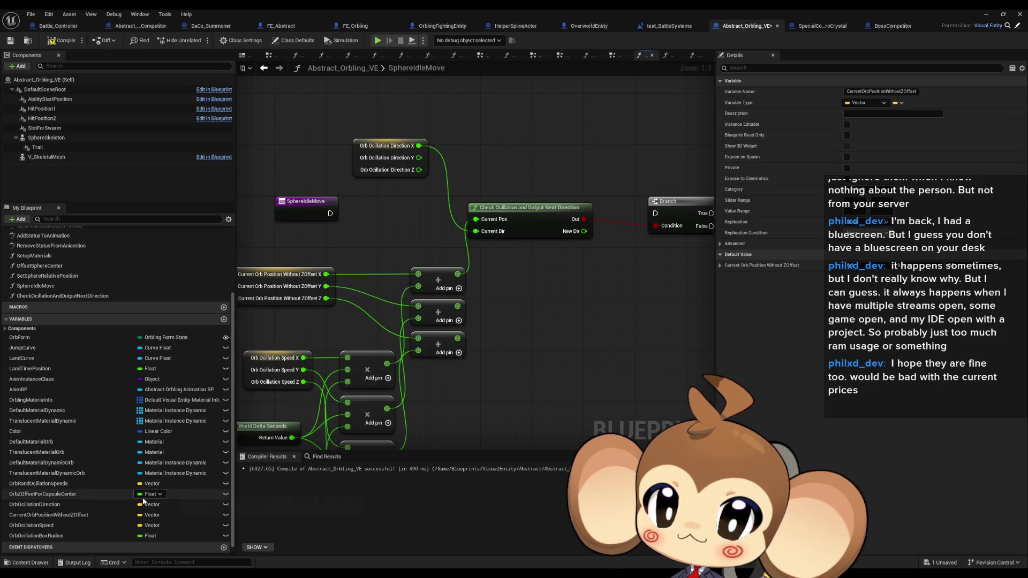
mouse_move(63, 534)
mouse_down()
mouse_move(632, 293)
mouse_move(615, 301)
mouse_move(645, 310)
mouse_move(419, 324)
mouse_up()
drag(453, 239, 447, 227)
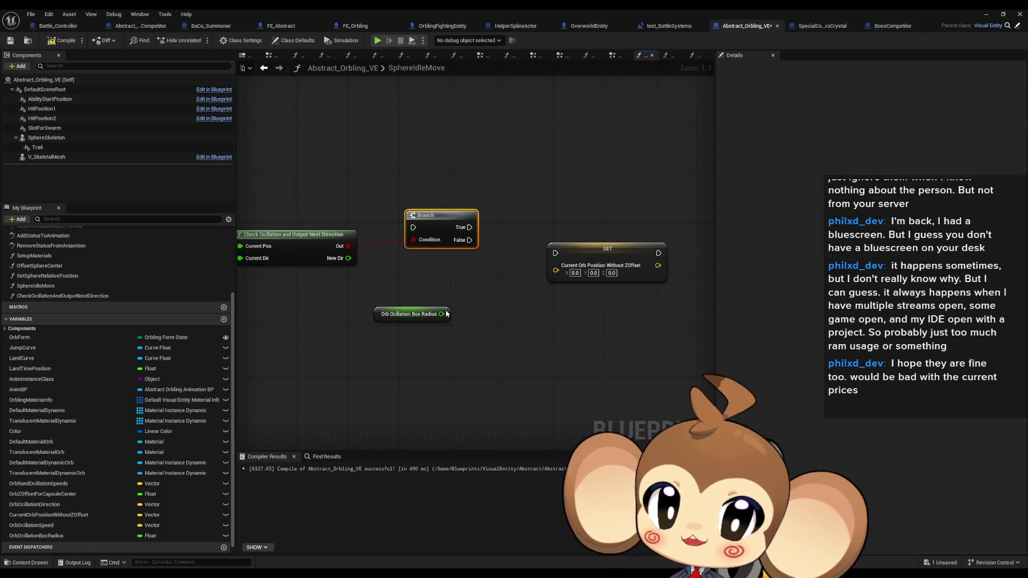
drag(368, 293, 462, 285)
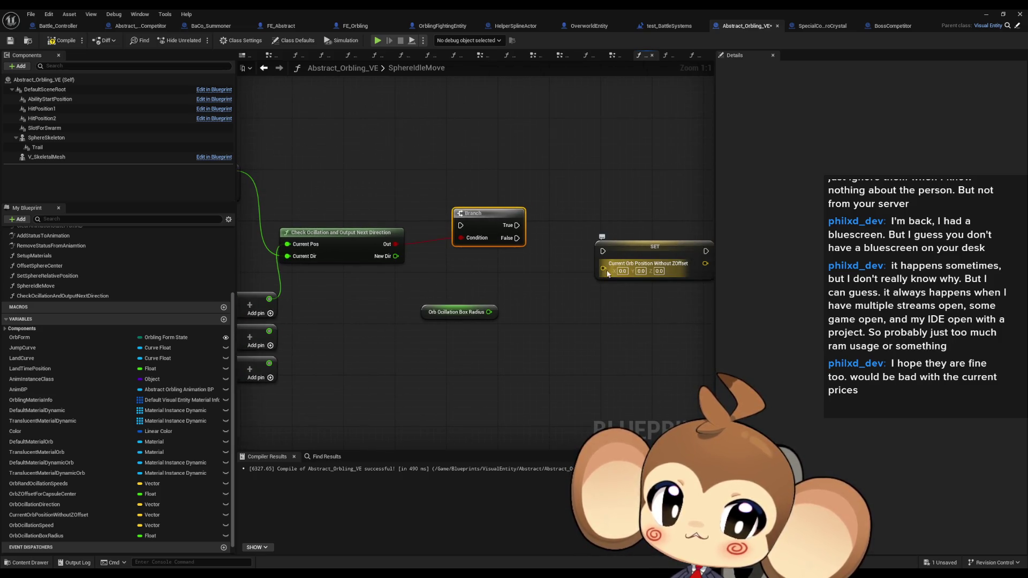
right_click(602, 268)
click(635, 309)
drag(499, 326, 534, 321)
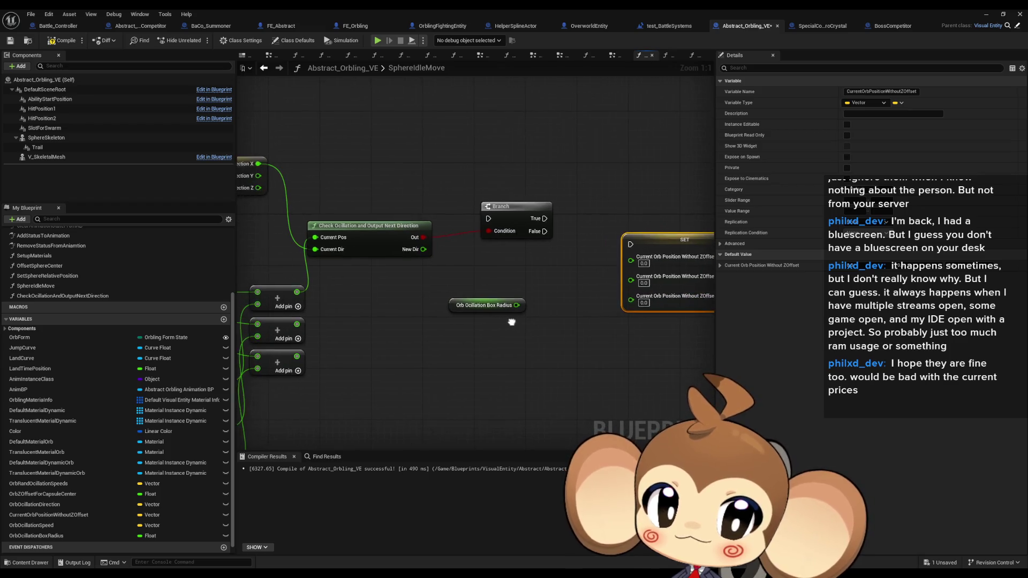
drag(439, 294, 498, 285)
- Multiply Box Radius by a pasted Orb Oscillation Direction X and wire it to the SET's X
click(320, 188)
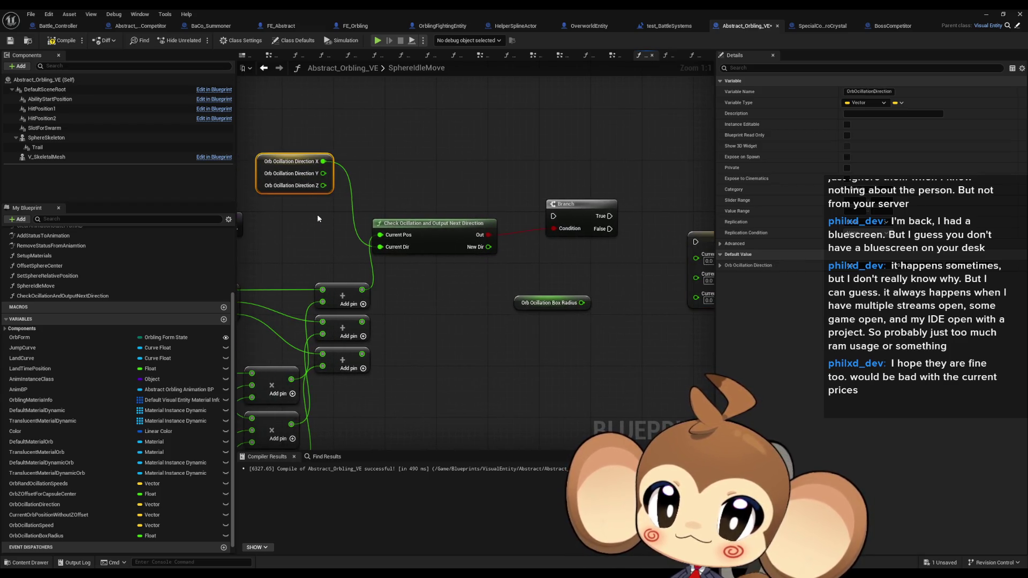
key(ctrl+v)
drag(580, 333, 495, 333)
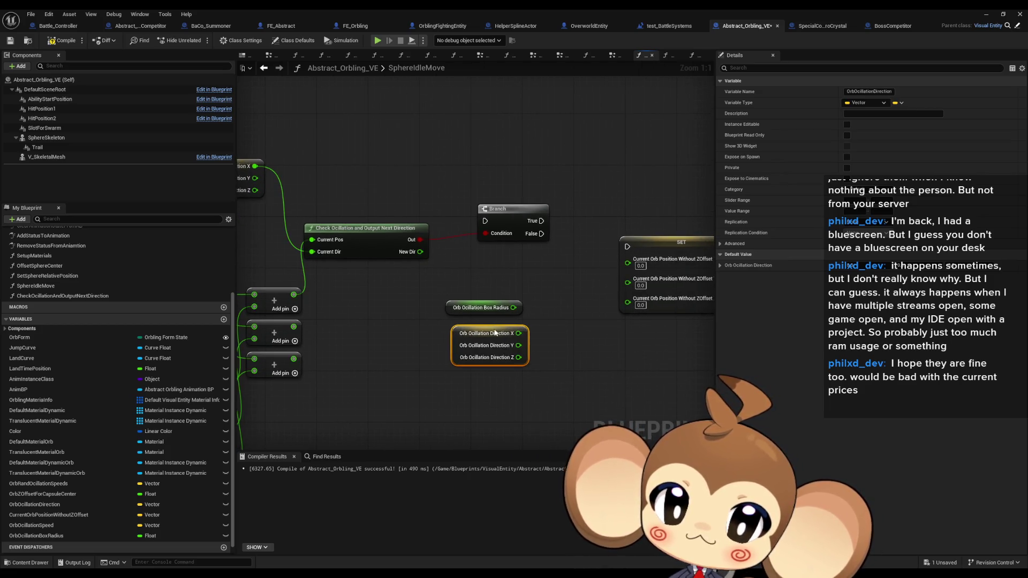
mouse_move(617, 261)
mouse_down()
mouse_move(536, 327)
mouse_move(508, 335)
mouse_move(471, 306)
mouse_up()
text(*)
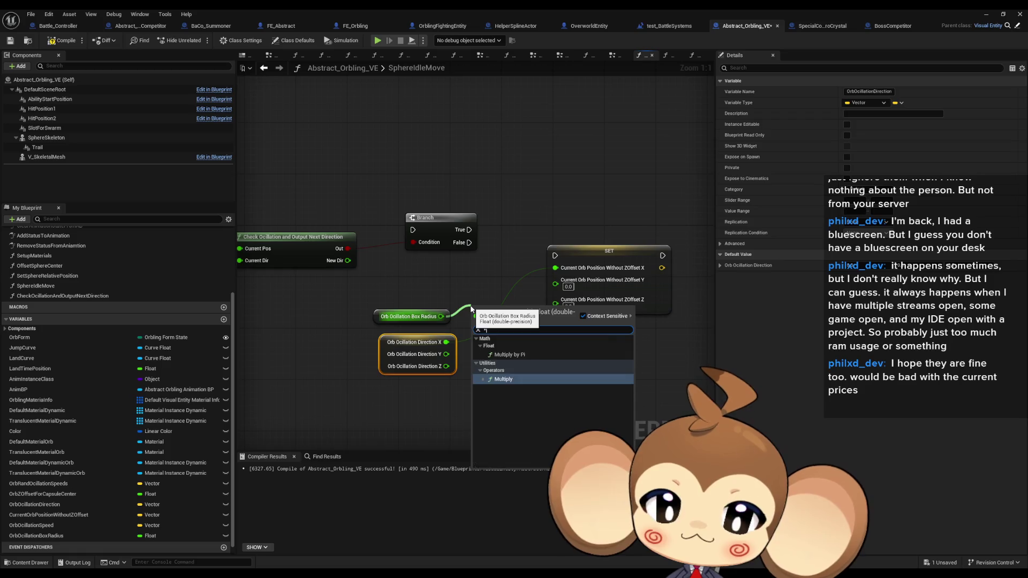
key(Return)
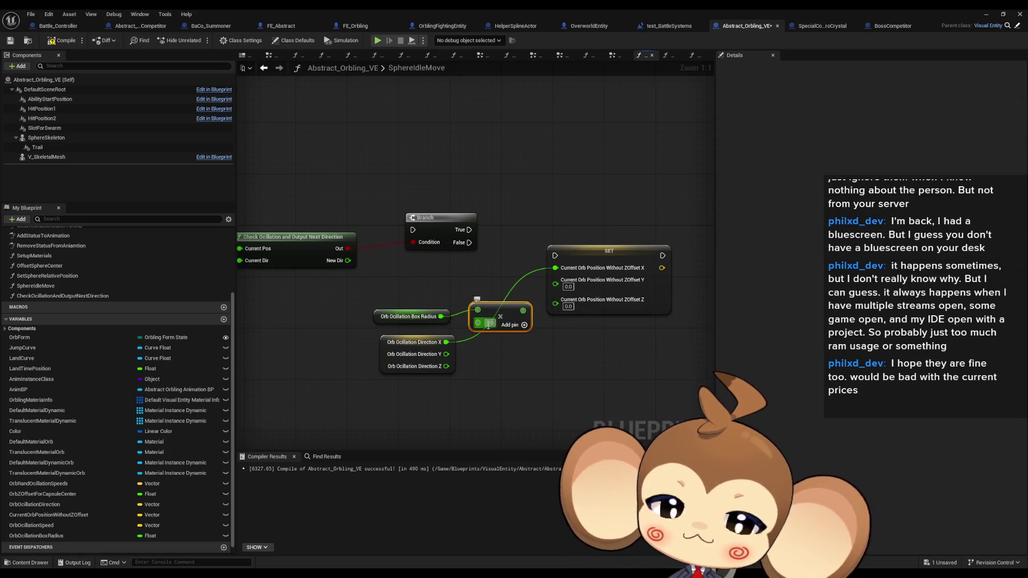
drag(502, 345, 502, 345)
key(Delete)
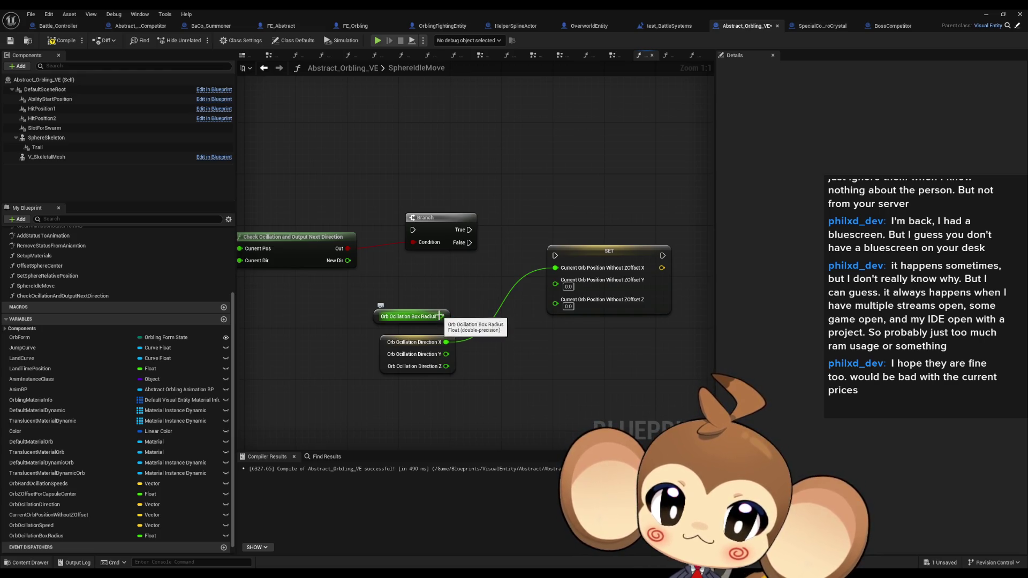
drag(441, 316, 463, 312)
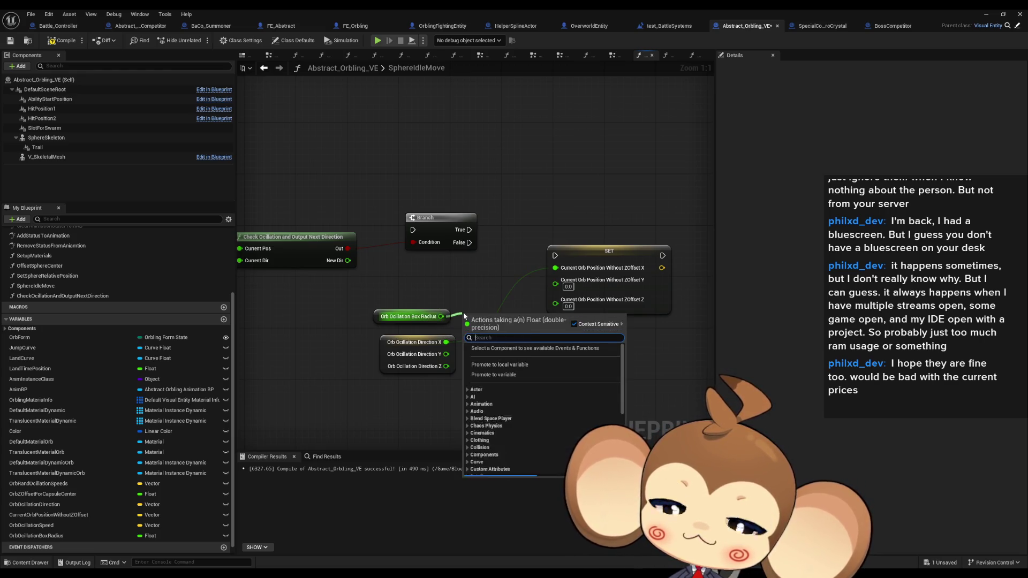
text(*)
key(Return)
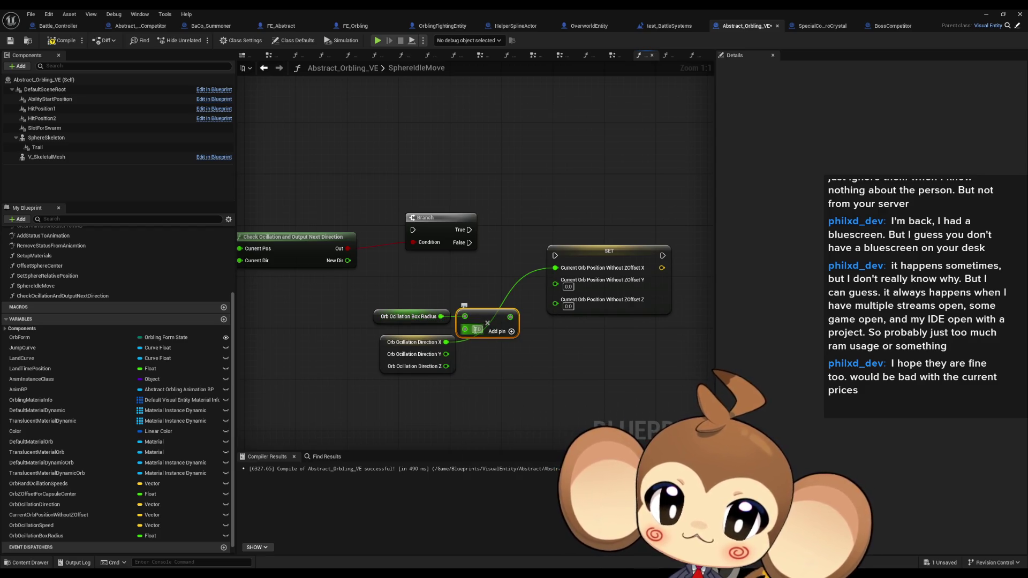
drag(446, 342, 480, 325)
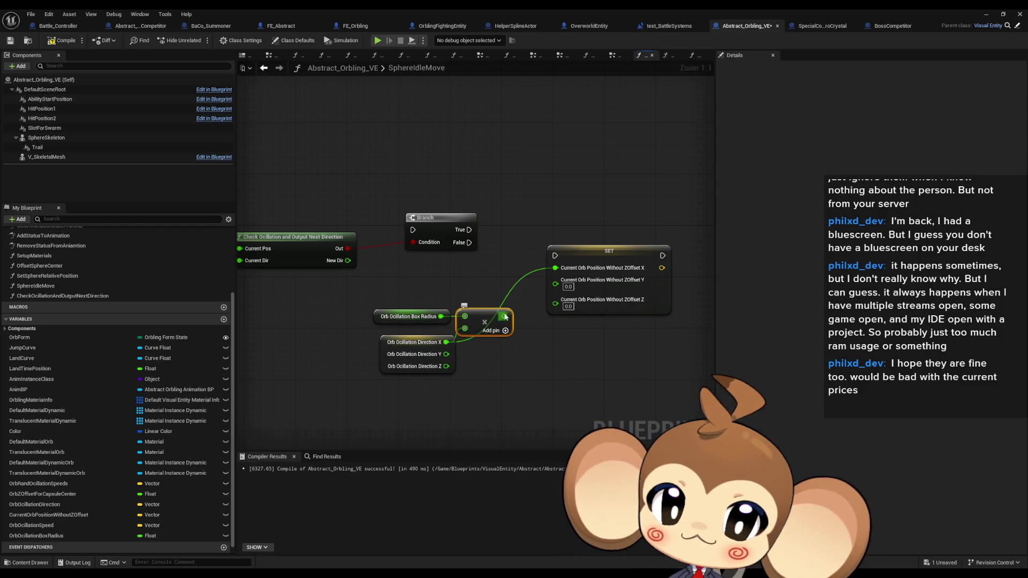
- Rearrange the SET, radius, multiply and direction nodes into a tidy layout
mouse_move(601, 263)
mouse_down()
mouse_move(608, 232)
mouse_move(614, 239)
mouse_up()
mouse_move(463, 390)
mouse_down()
mouse_move(510, 375)
mouse_move(420, 293)
mouse_up()
click(510, 374)
drag(534, 300, 502, 287)
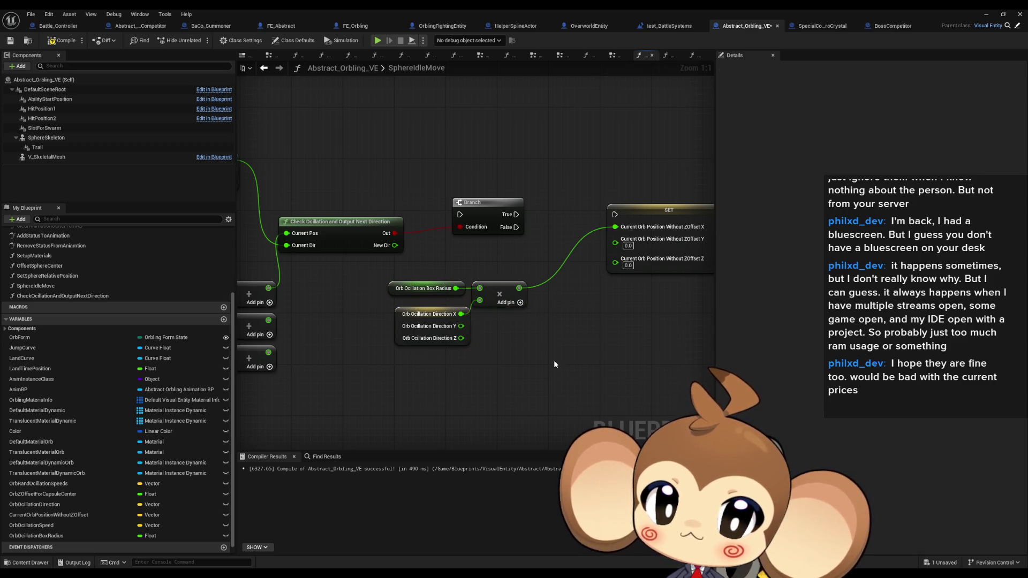
mouse_move(516, 358)
mouse_down()
mouse_move(635, 373)
mouse_move(488, 375)
mouse_up()
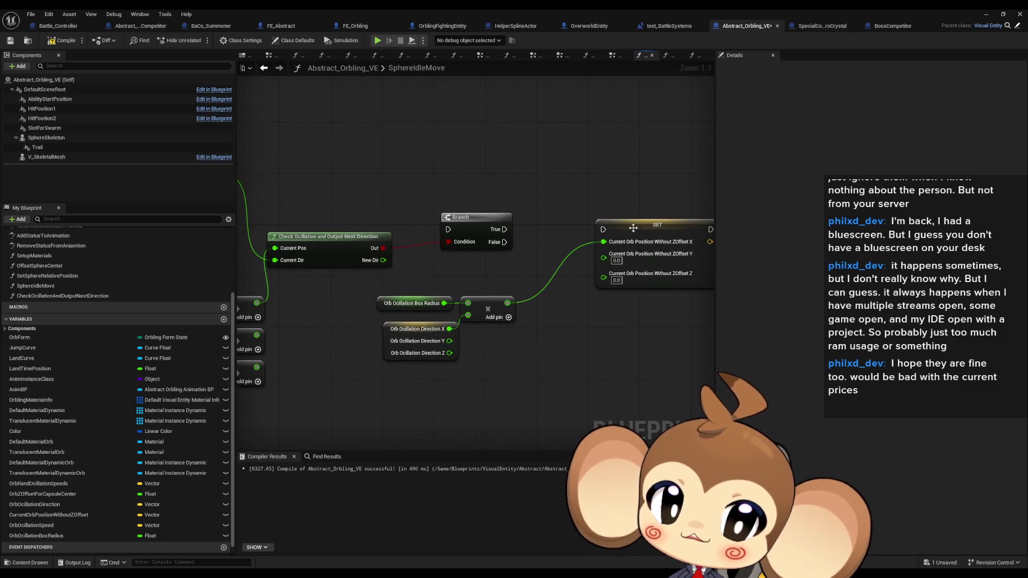
drag(628, 230, 603, 230)
scroll(51, 528, down, 1)
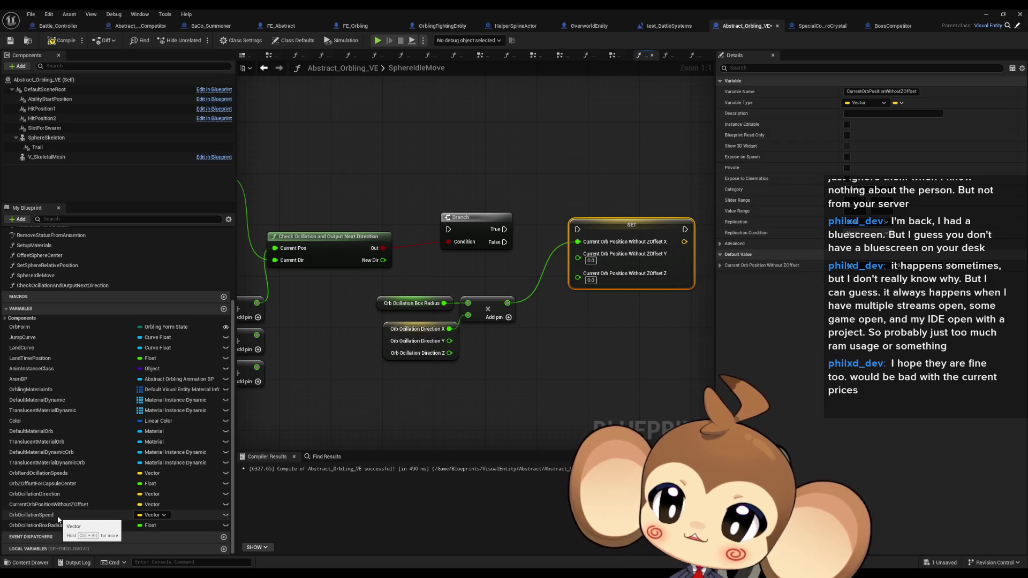
- Add a split SET OrbOscillationDirection taking Y and Z from a copied direction getter
drag(34, 493, 594, 340)
click(613, 364)
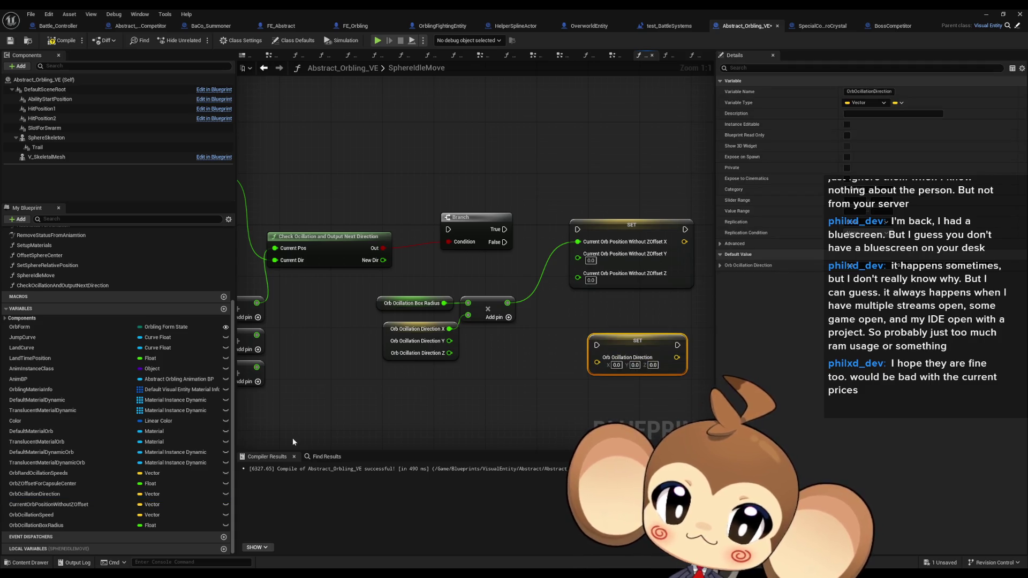
right_click(612, 368)
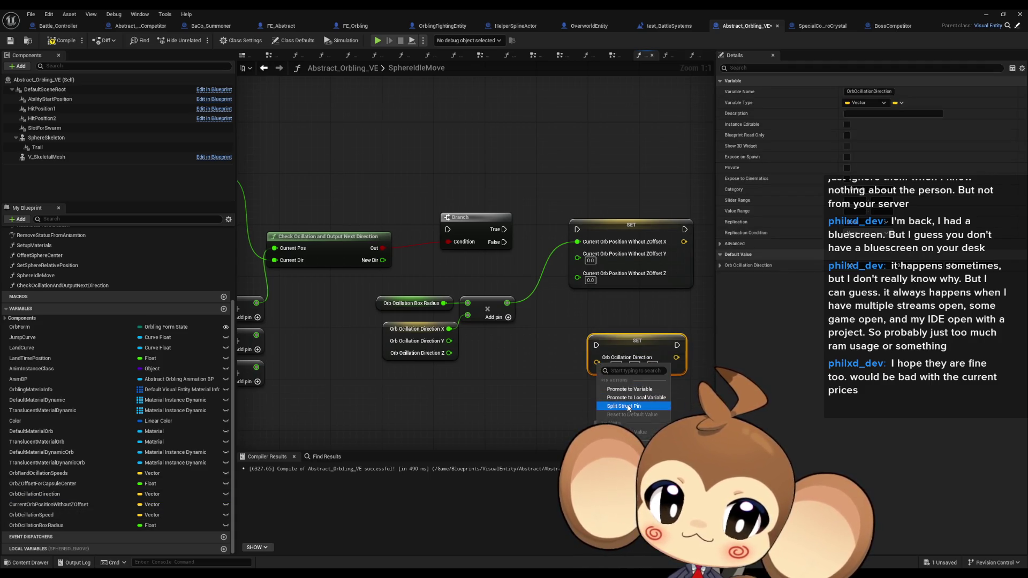
click(621, 385)
drag(418, 387, 391, 348)
key(ctrl+c)
key(ctrl+v)
mouse_move(533, 418)
mouse_down()
mouse_move(597, 377)
mouse_move(532, 430)
mouse_move(528, 403)
mouse_up()
mouse_move(383, 260)
mouse_down()
mouse_move(629, 336)
mouse_move(597, 361)
mouse_move(656, 256)
mouse_move(690, 243)
mouse_up()
mouse_move(490, 397)
mouse_down()
mouse_move(610, 262)
mouse_move(617, 320)
mouse_up()
- Chain Branch True through the position SET into the direction SET
drag(630, 243, 657, 243)
mouse_move(378, 325)
mouse_down()
mouse_move(548, 325)
mouse_move(513, 320)
mouse_up()
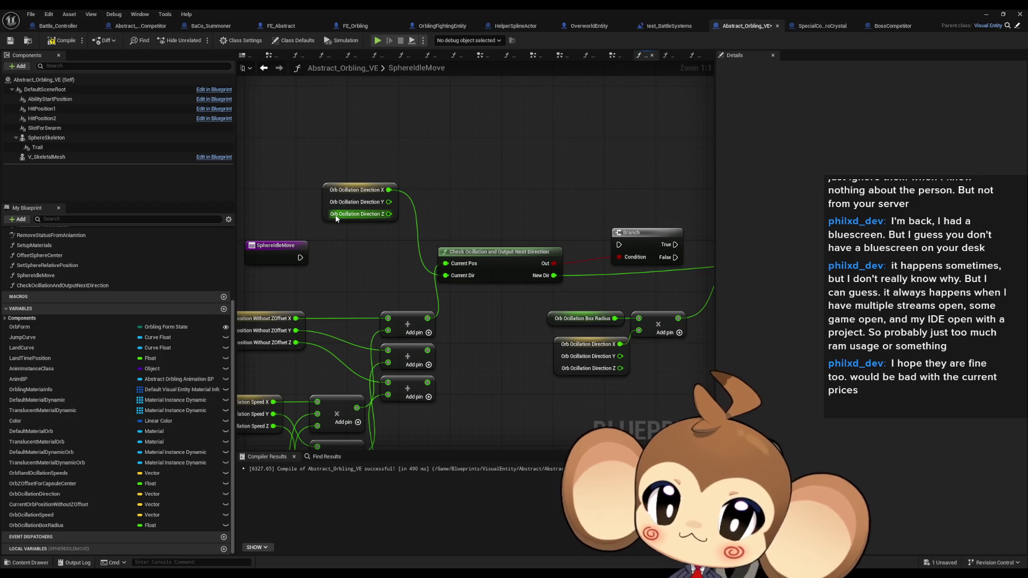
drag(522, 262, 422, 281)
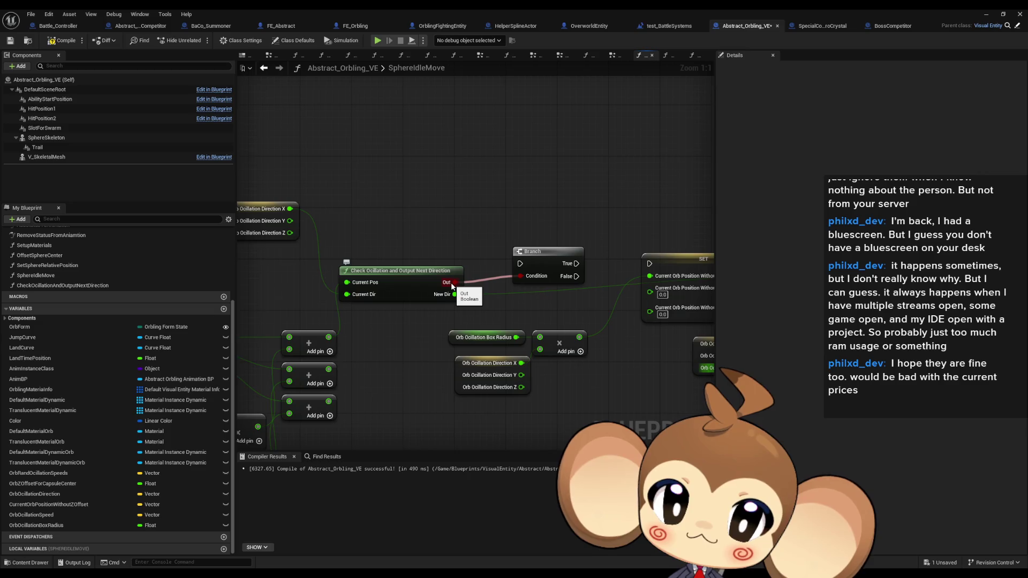
drag(451, 285, 259, 277)
drag(384, 255, 458, 256)
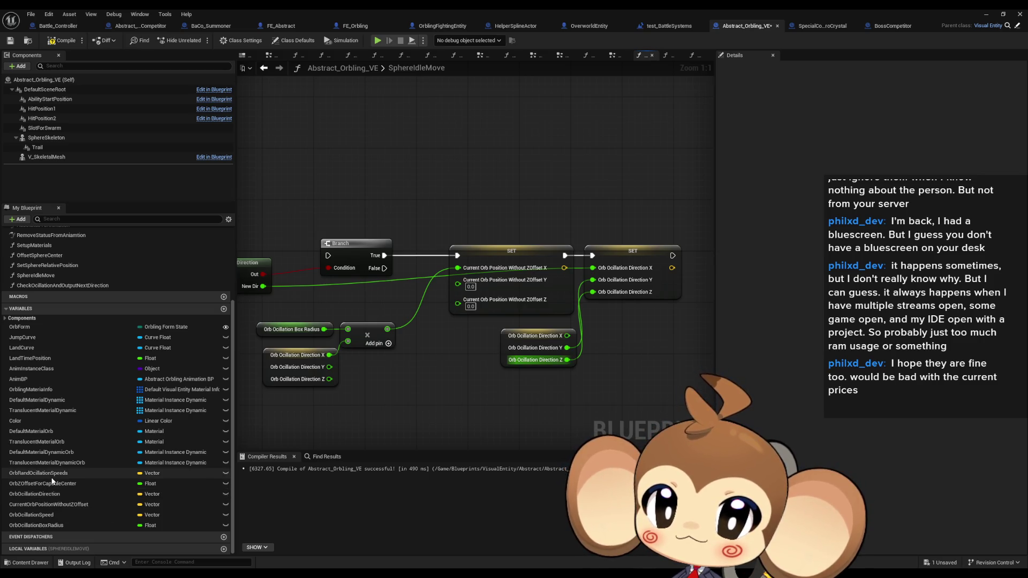
drag(51, 504, 334, 202)
- Add a split Current Orb Position getter and wire its Y and Z into the SET node
click(338, 209)
right_click(411, 201)
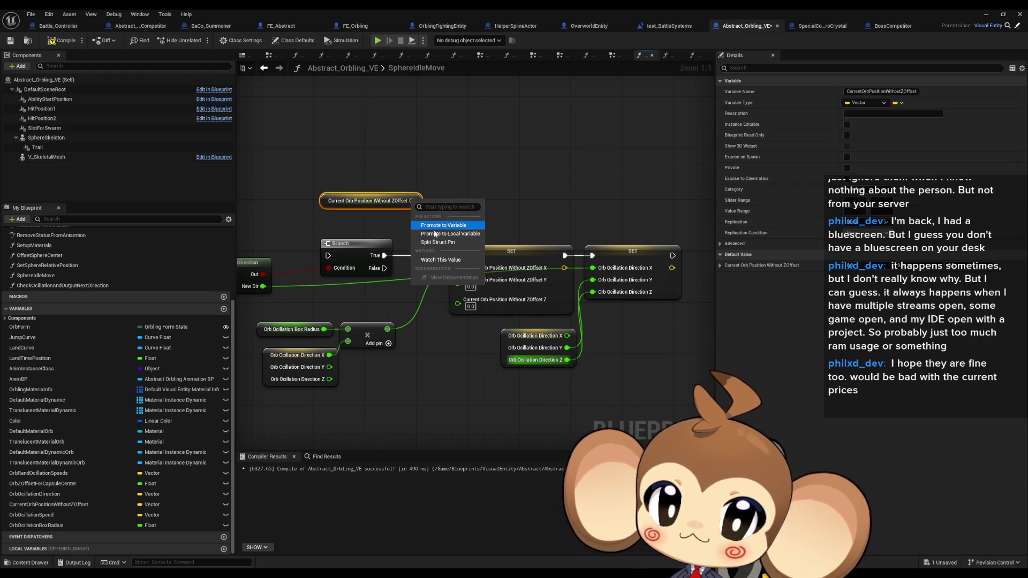
click(438, 242)
mouse_move(369, 206)
mouse_down()
mouse_move(357, 187)
mouse_move(445, 257)
mouse_move(458, 280)
mouse_up()
drag(404, 206, 457, 292)
click(458, 331)
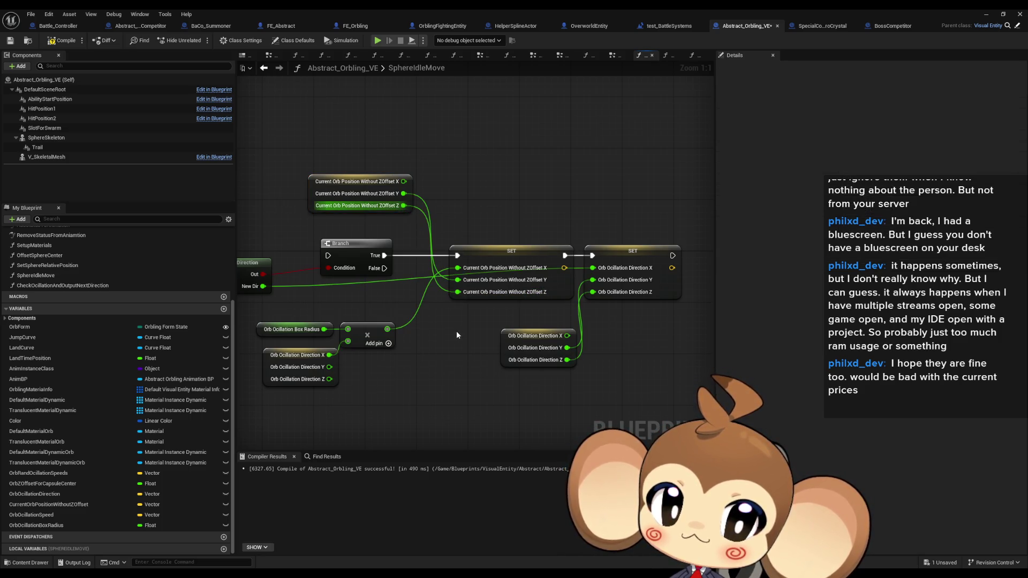
mouse_move(456, 344)
mouse_down()
mouse_move(545, 337)
mouse_move(504, 337)
mouse_up()
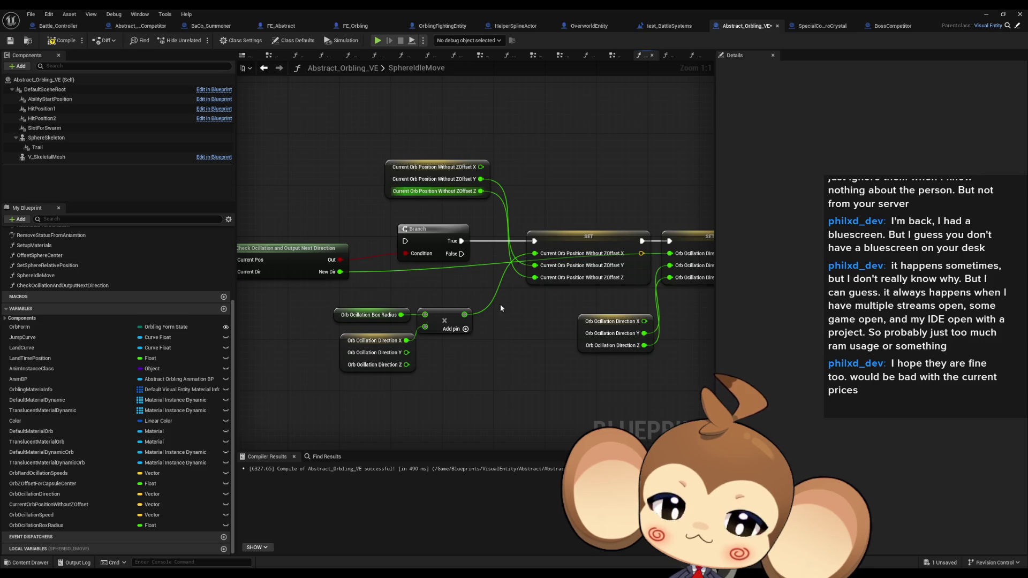
drag(496, 265, 428, 253)
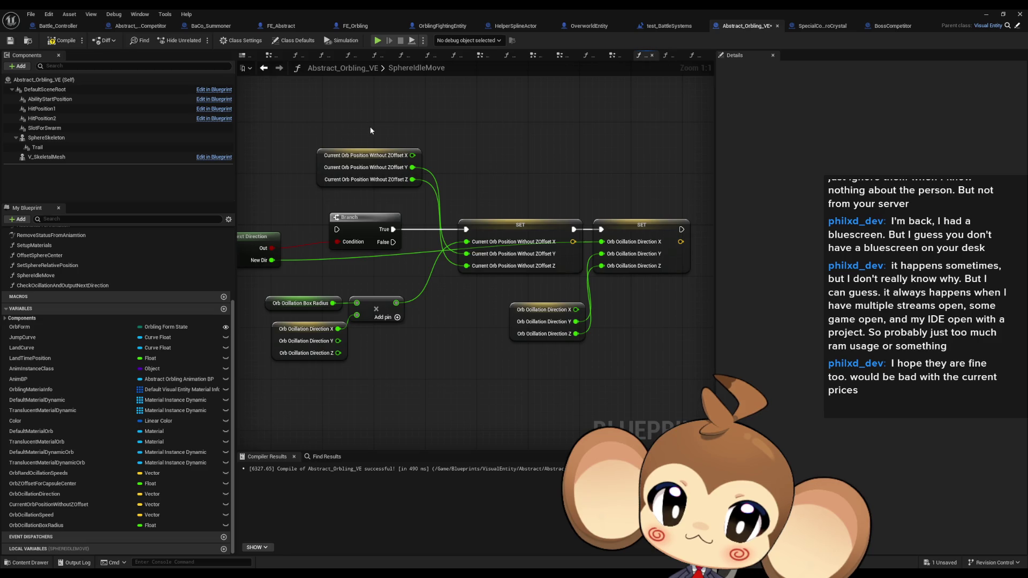
drag(367, 125, 421, 123)
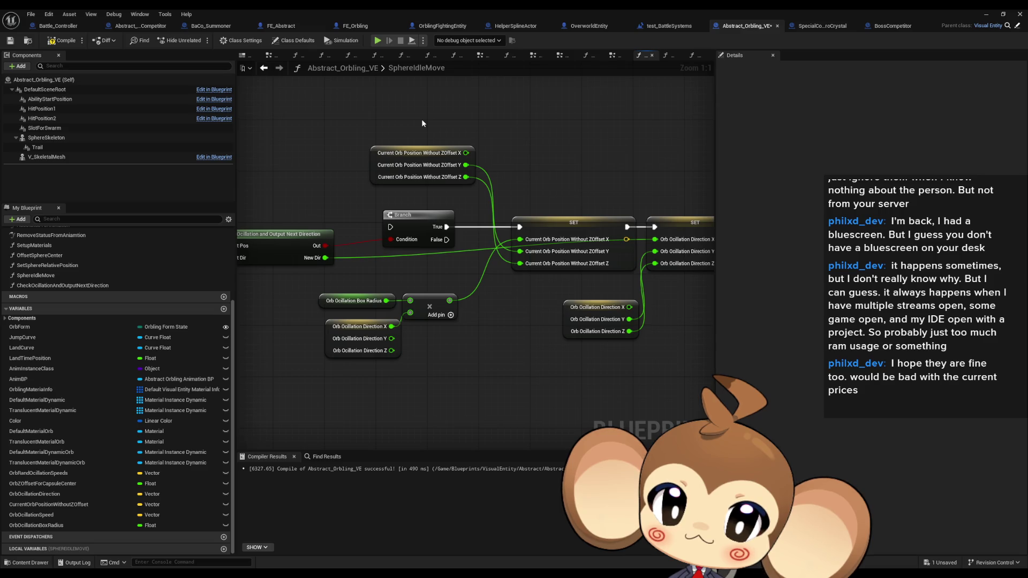
drag(421, 125, 637, 131)
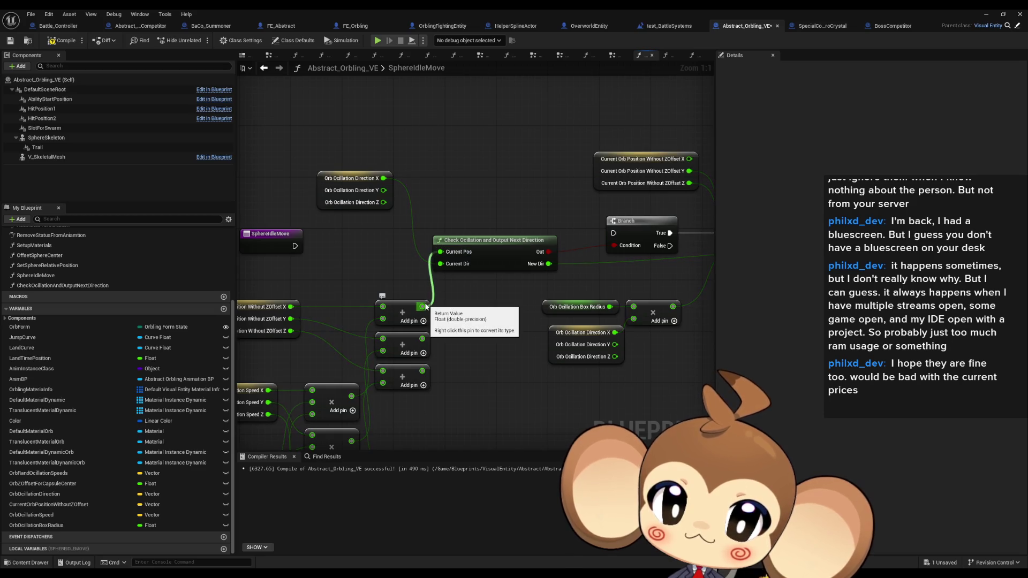
drag(426, 306, 292, 314)
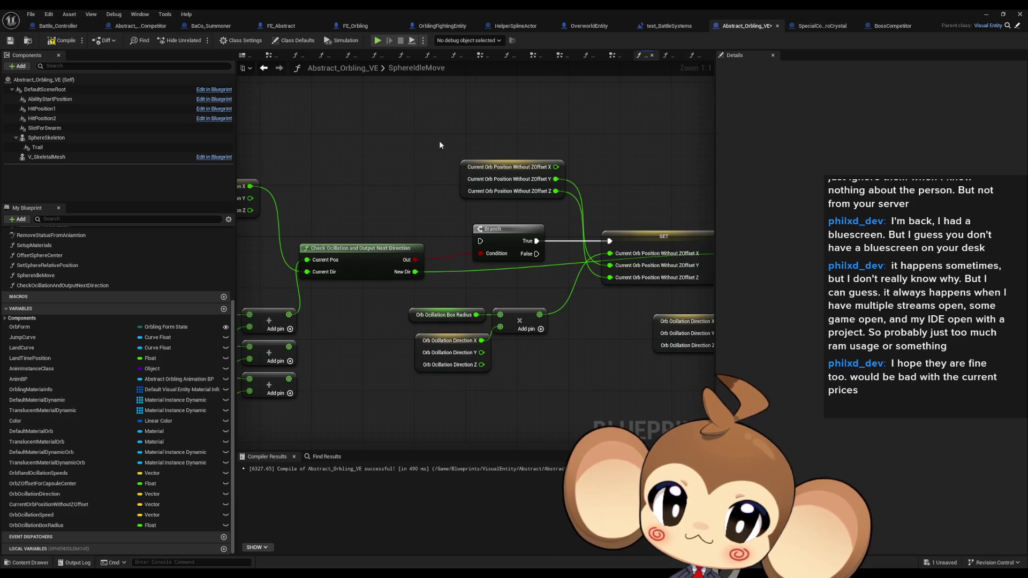
- Duplicate the getter and SET, run Branch False into the copy, and feed it getter Y/Z plus the add result as X
click(509, 179)
key(ctrl+c)
drag(487, 389, 494, 306)
key(ctrl+v)
drag(591, 237, 548, 245)
click(632, 161)
drag(631, 161, 546, 156)
key(ctrl+c)
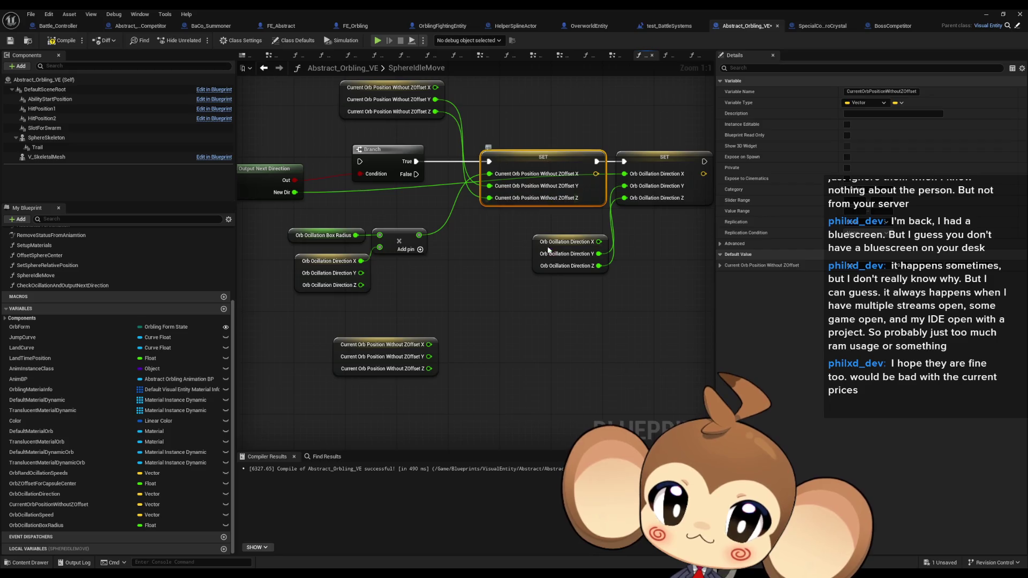
key(ctrl+v)
drag(502, 316, 416, 174)
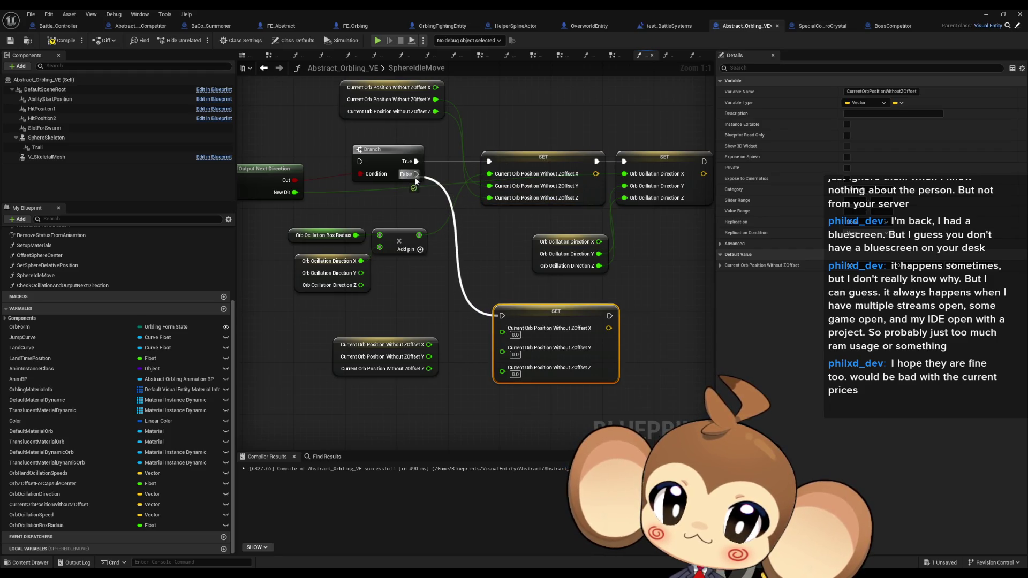
mouse_move(497, 368)
mouse_down()
mouse_move(429, 368)
mouse_move(503, 352)
mouse_move(607, 355)
mouse_up()
drag(278, 242, 614, 335)
click(571, 412)
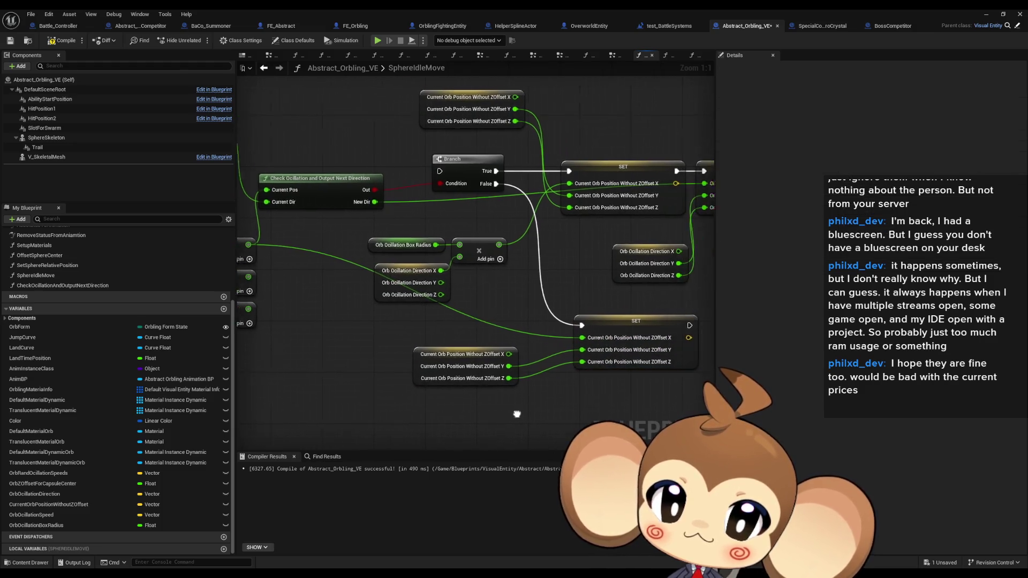
scroll(506, 413, down, 1)
drag(507, 413, 539, 414)
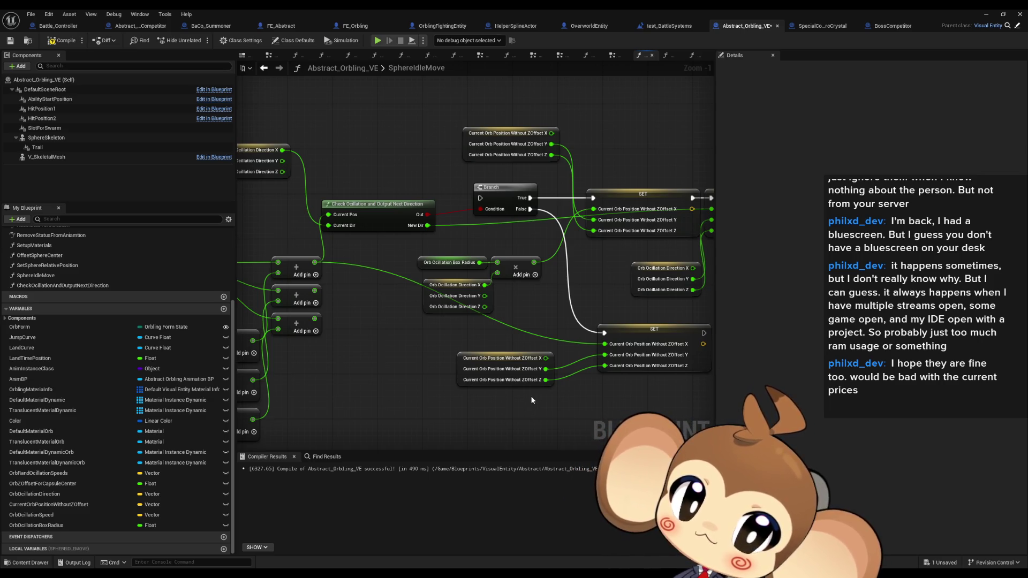
mouse_move(589, 386)
mouse_down()
mouse_move(488, 368)
mouse_move(576, 361)
mouse_up()
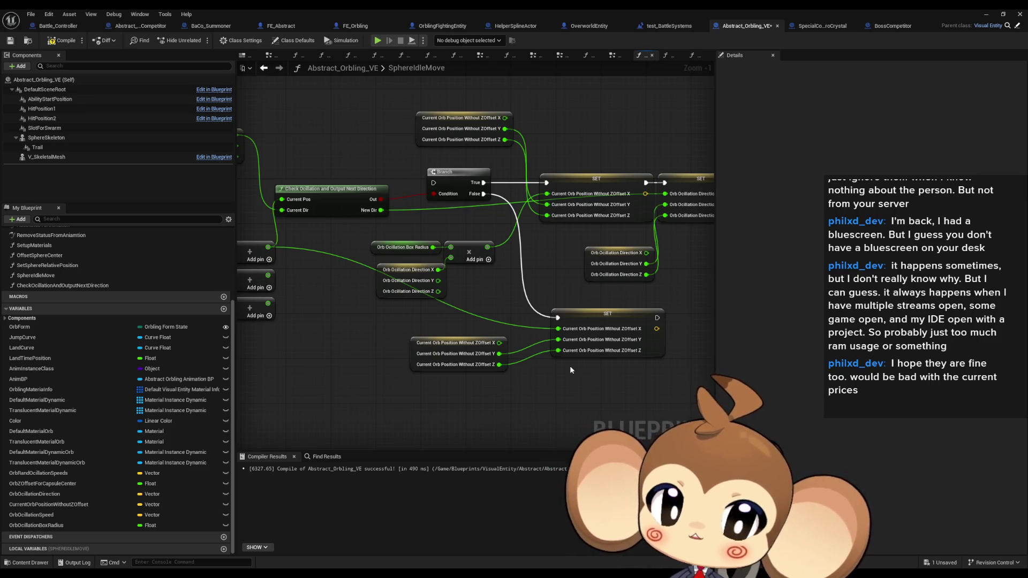
scroll(177, 265, up, 3)
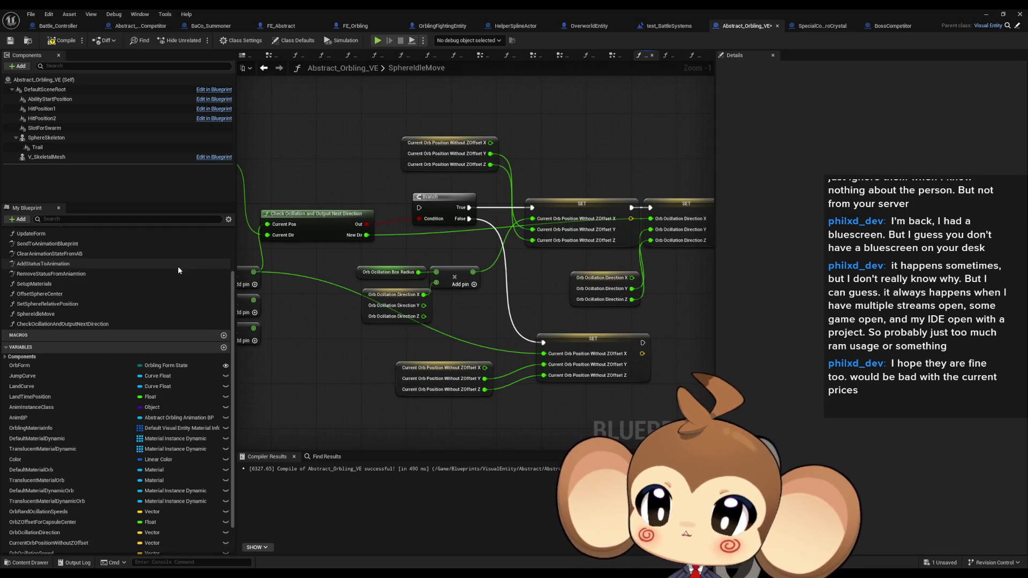
scroll(225, 259, up, 1)
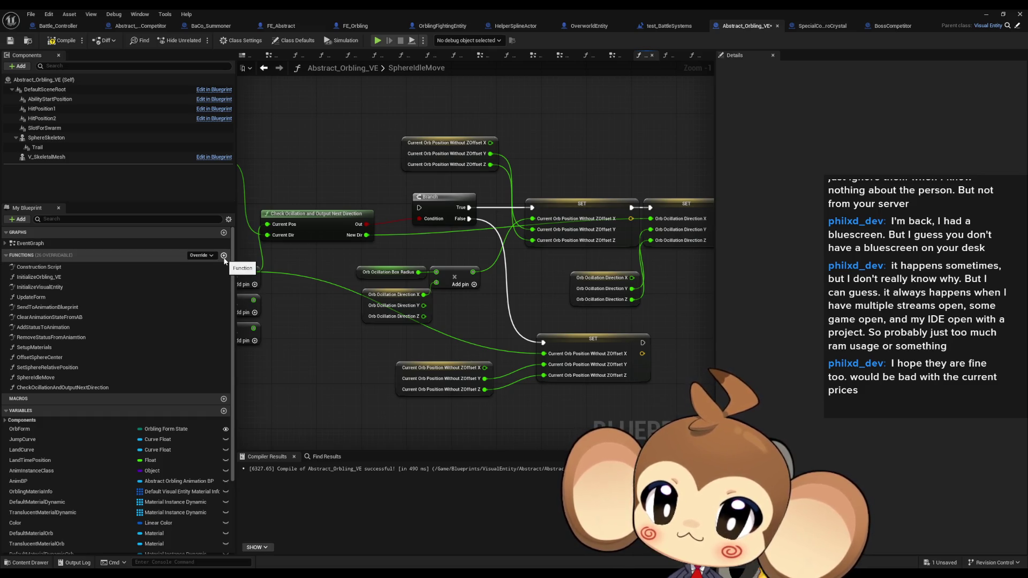
- Create a new function named CalculateNewOcillatateOrbPosition
click(224, 255)
text(C)
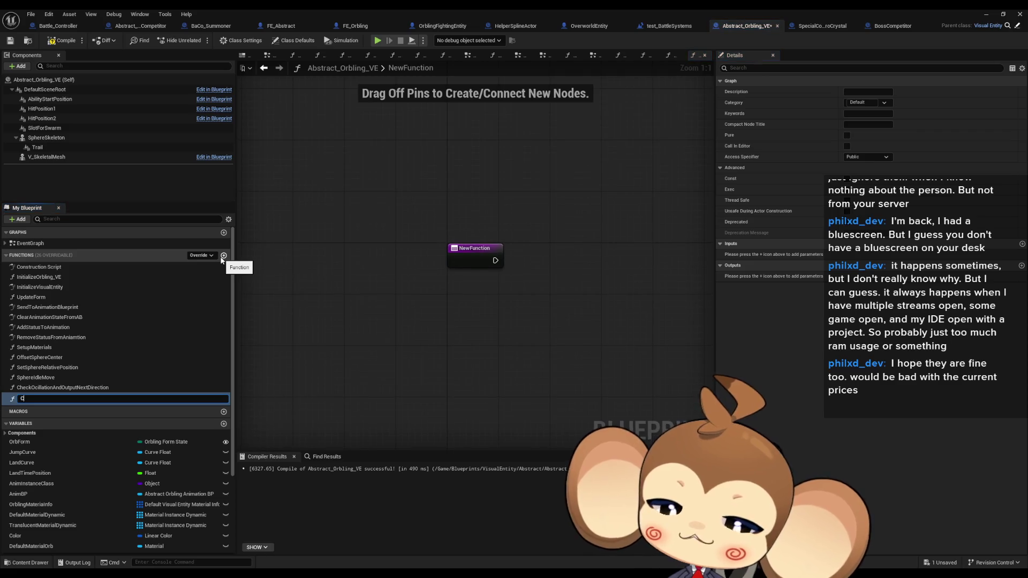
text(alculateNew)
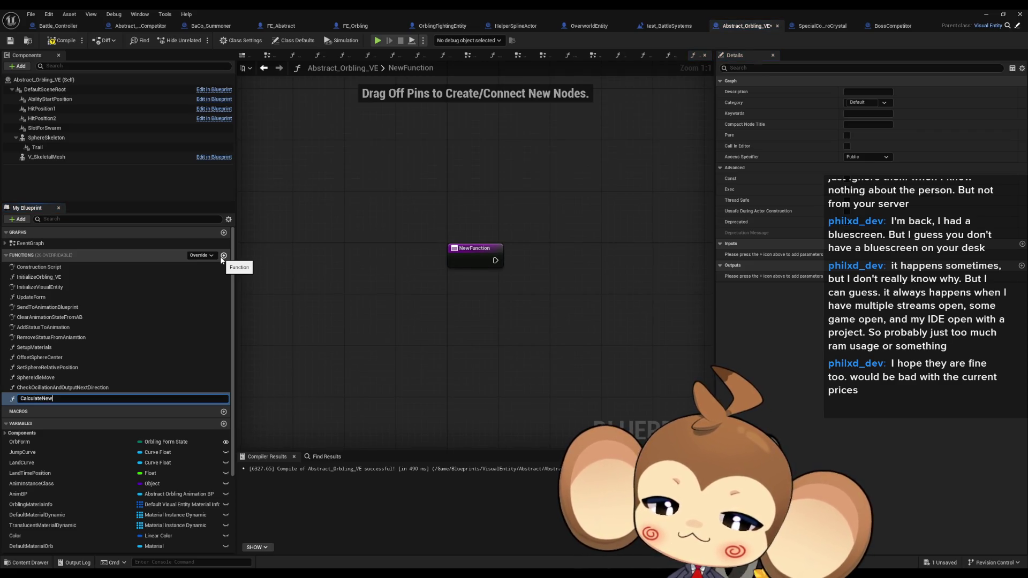
text(Ocillat)
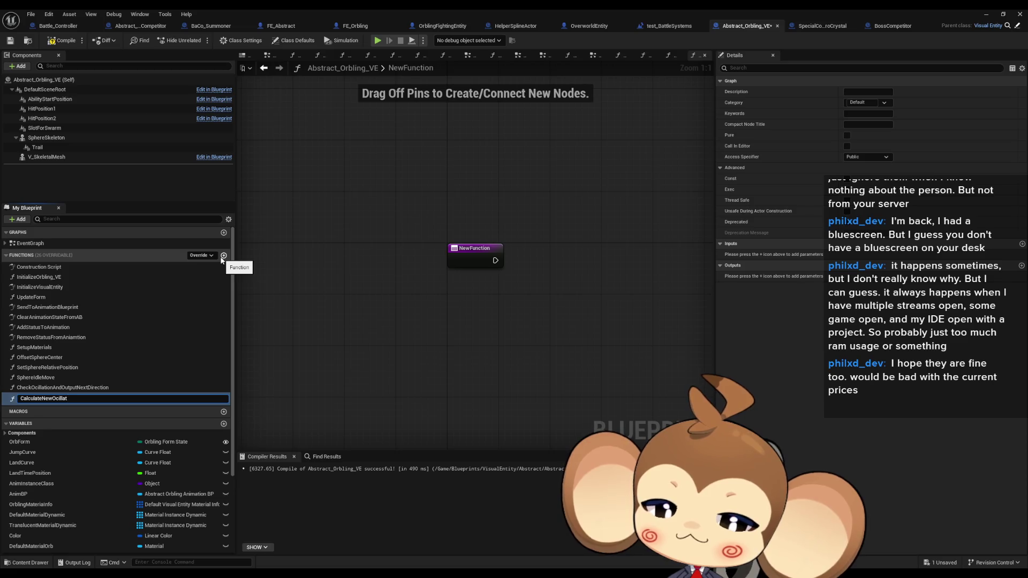
text(ateOrbO)
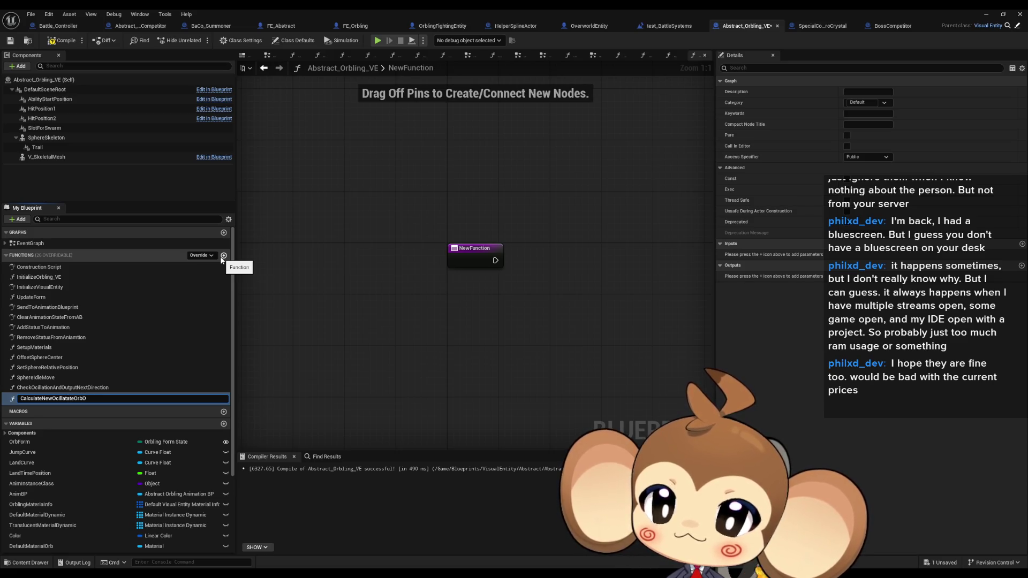
key(BackSpace)
text(Position)
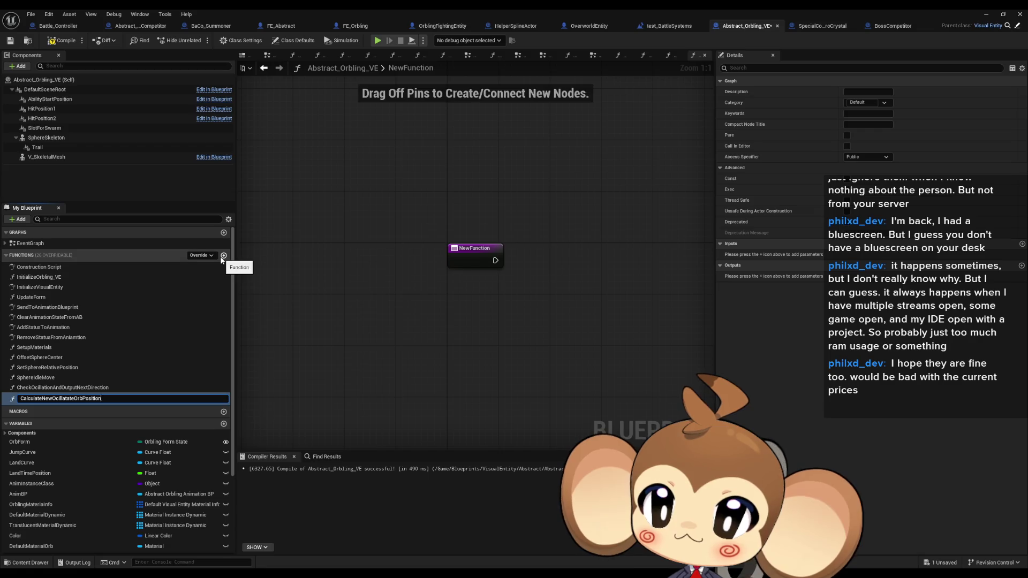
key(Return)
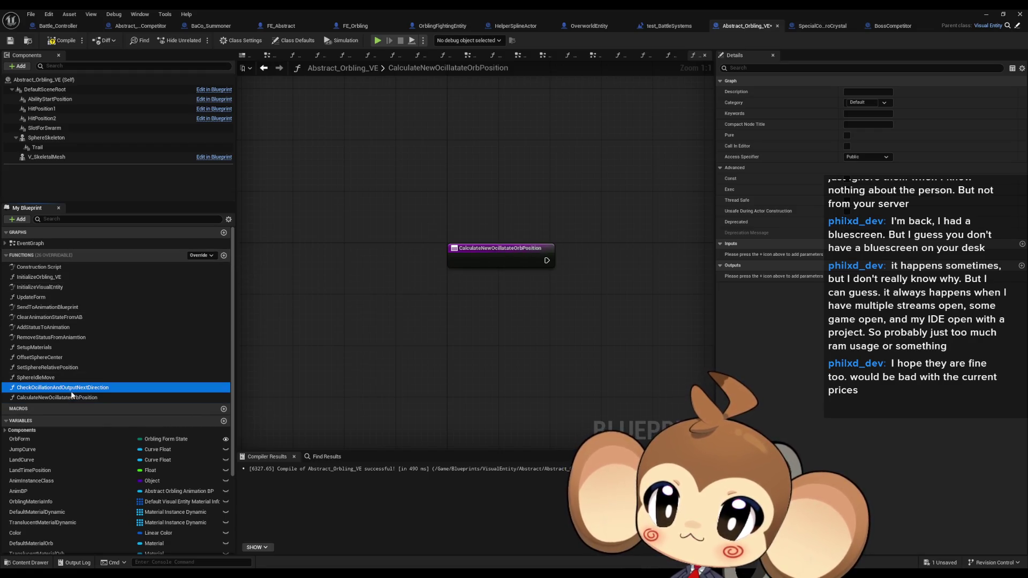
- Copy SphereIdleMove's oscillation nodes into the new function's graph
double_click(80, 388)
double_click(36, 377)
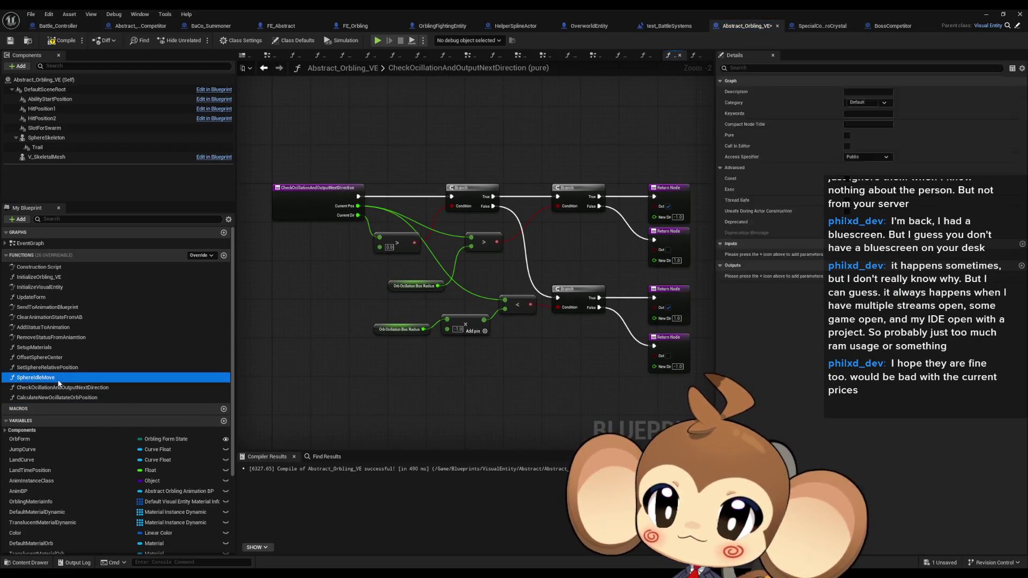
drag(686, 166, 370, 337)
drag(267, 260, 397, 413)
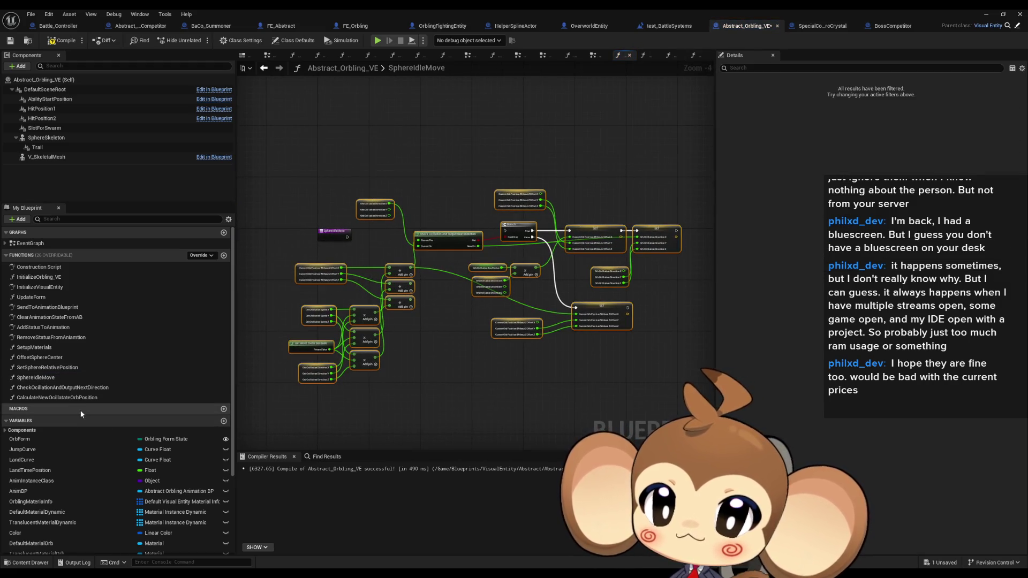
double_click(85, 397)
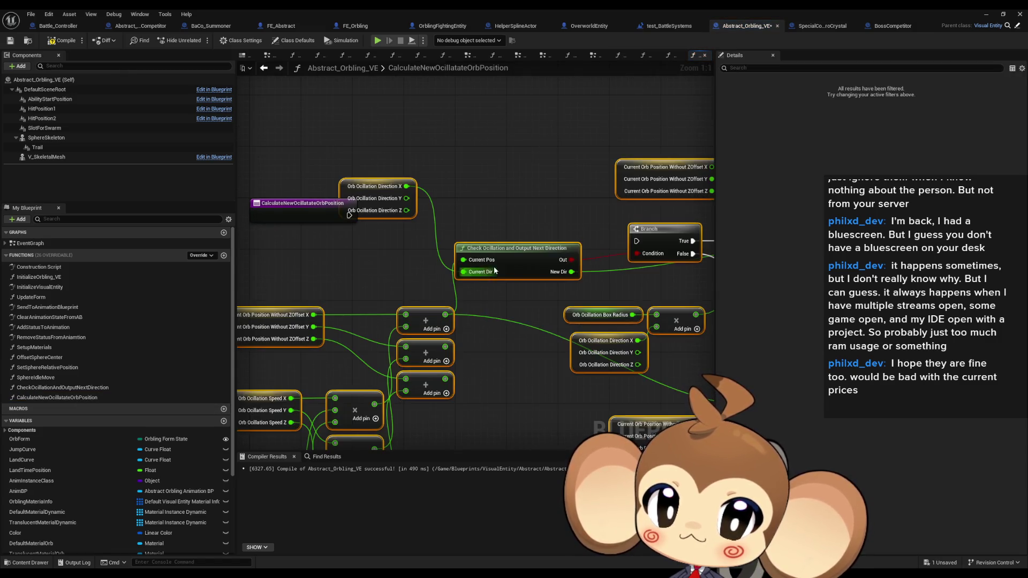
- Give the function an output named NewPos, creating its Return Node
click(302, 209)
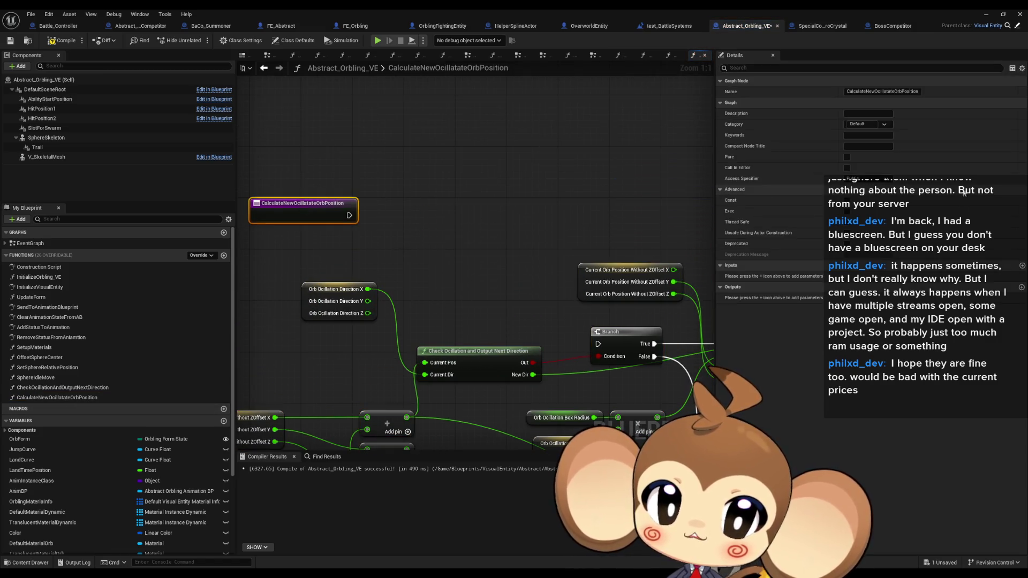
click(1021, 287)
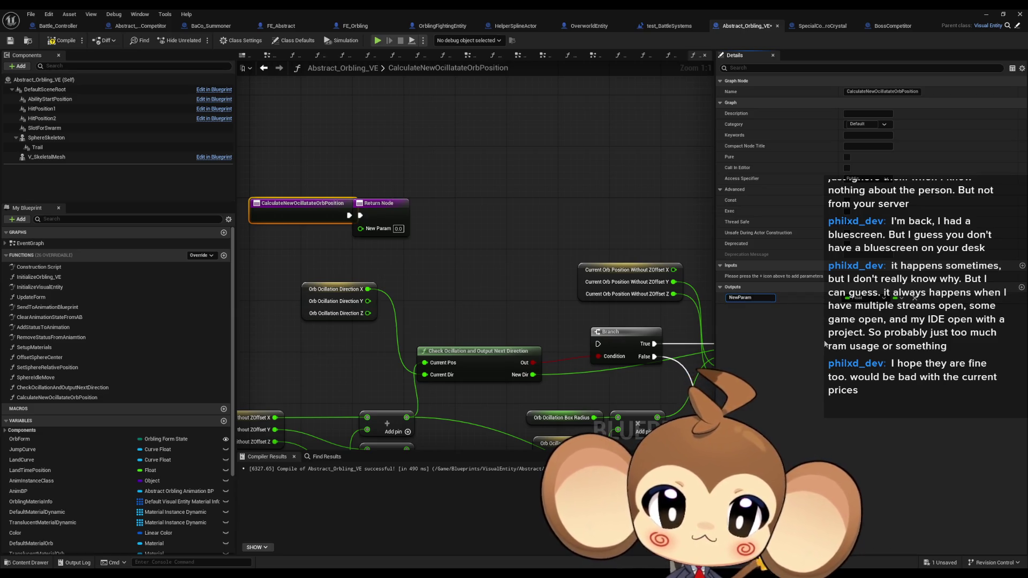
click(741, 298)
text(NewPos)
key(Return)
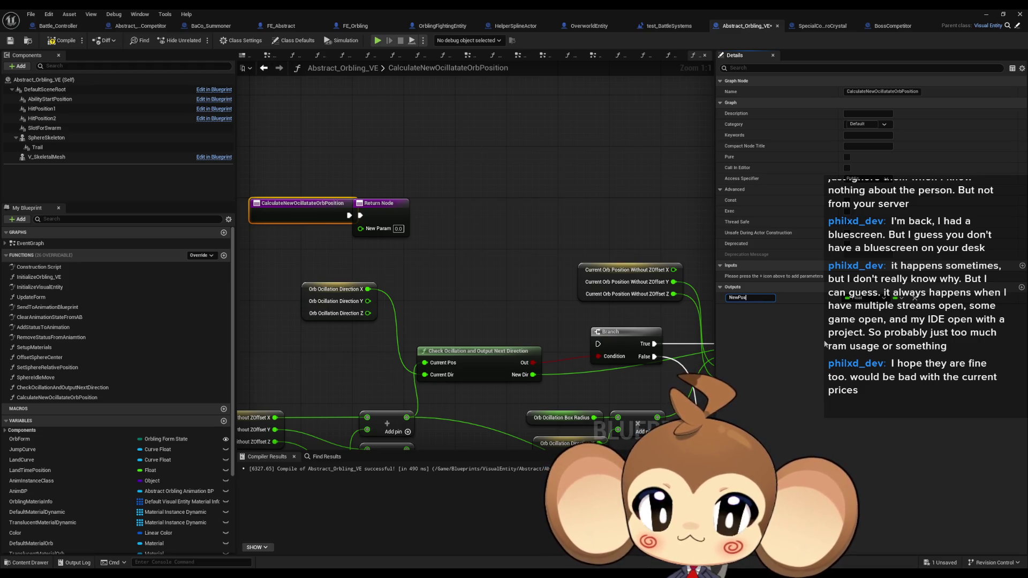
- Add a new function input and move the Return Node away from the entry node
click(1022, 266)
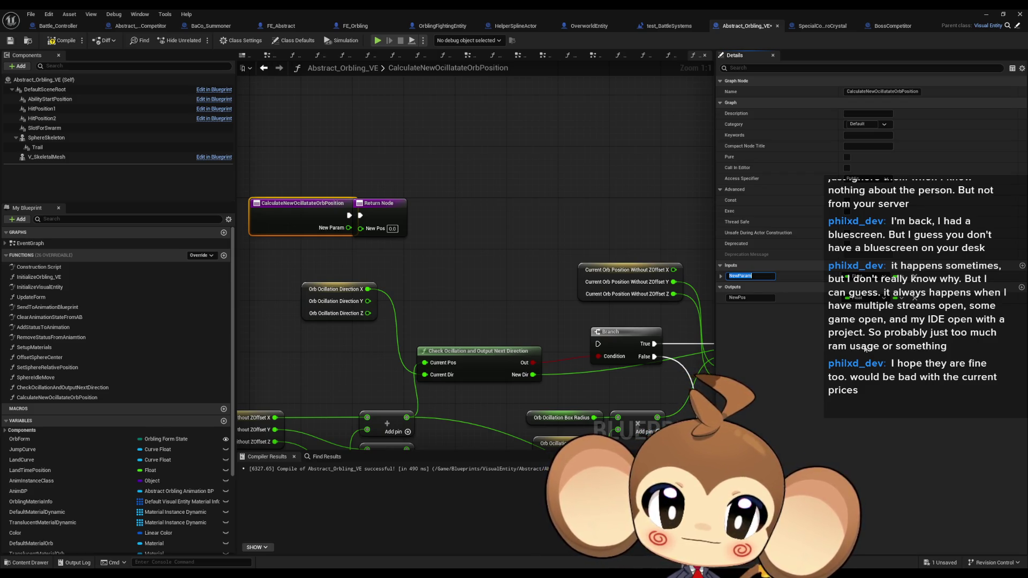
click(421, 239)
scroll(423, 304, down, 1)
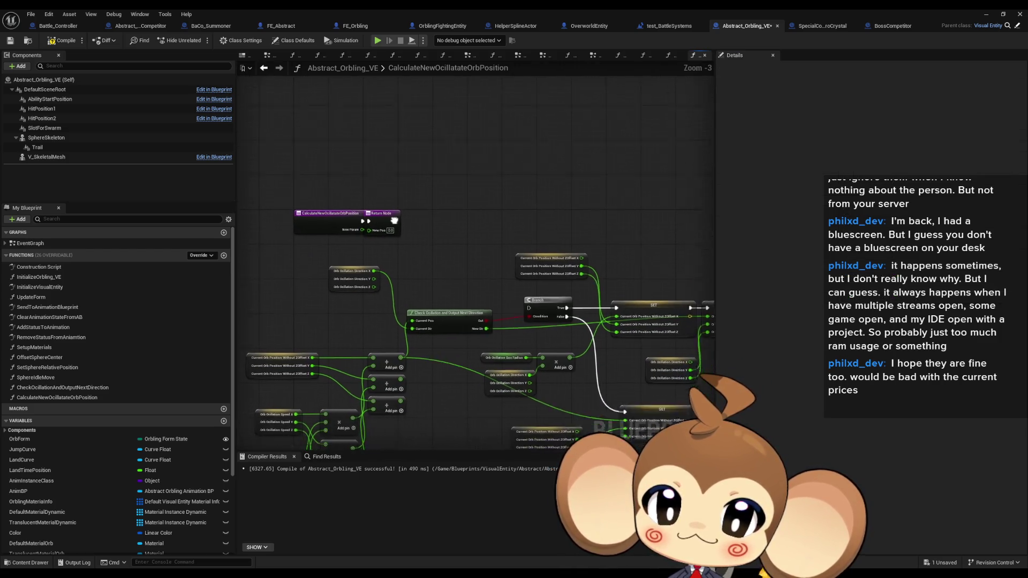
drag(476, 159, 581, 166)
click(400, 159)
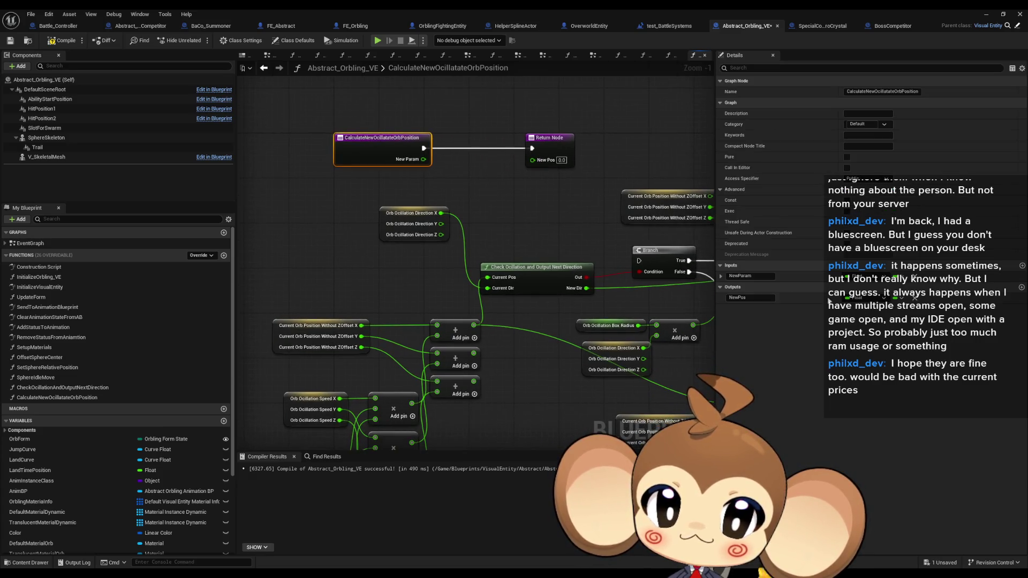
click(774, 276)
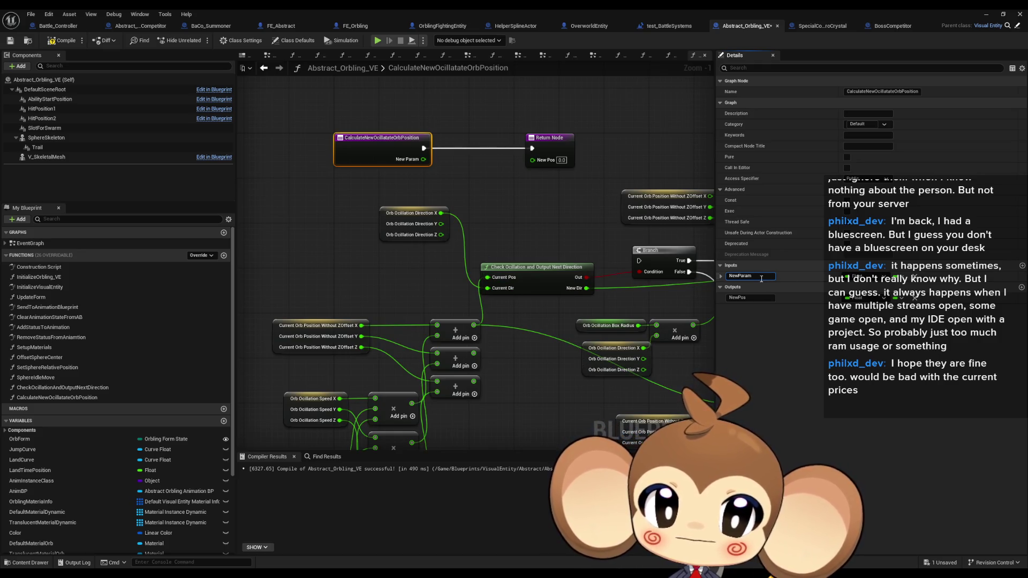
- Rename the first function input to PosToCheck
key(ctrl+a)
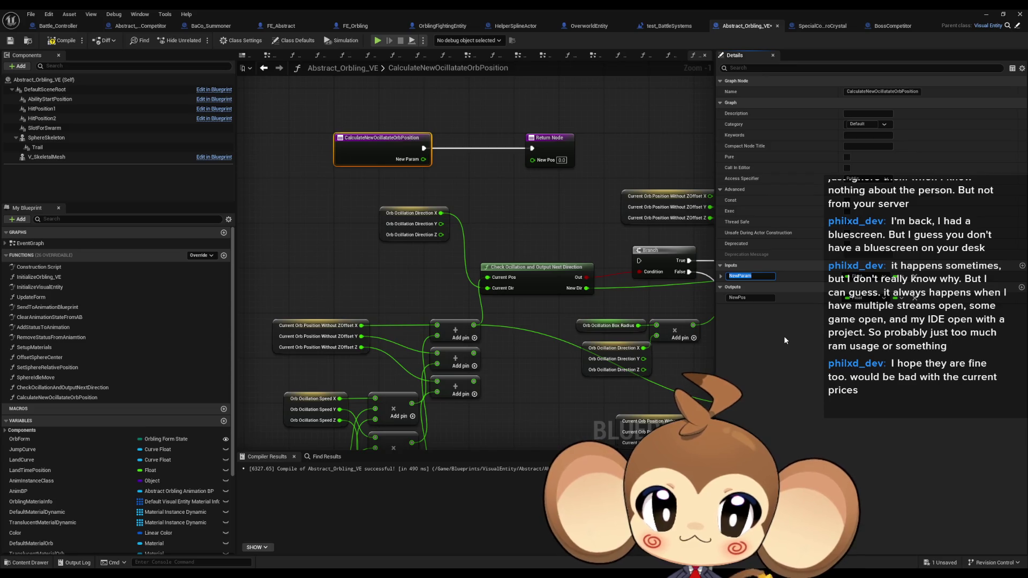
text(N)
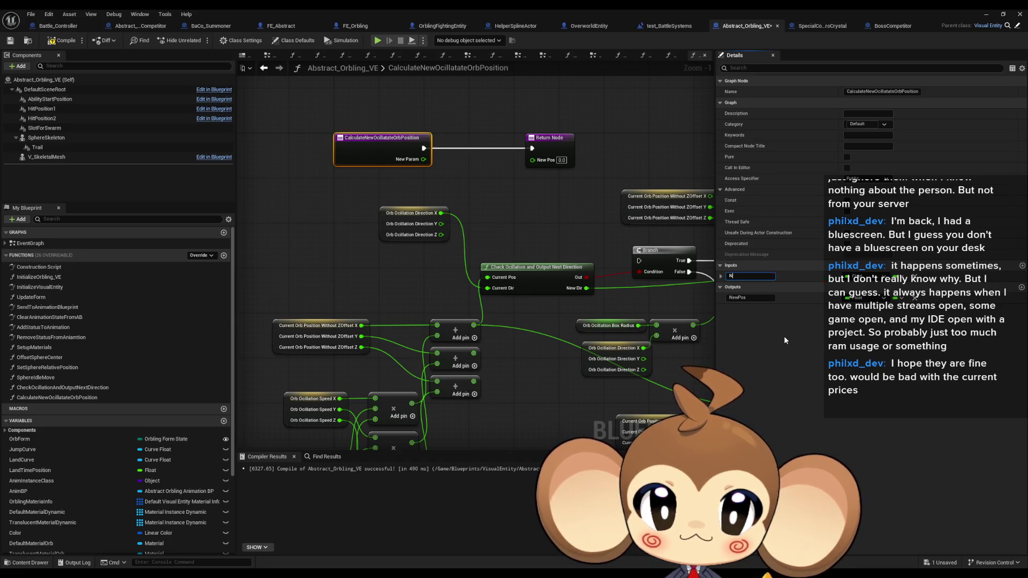
key(BackSpace)
text(PosToCh)
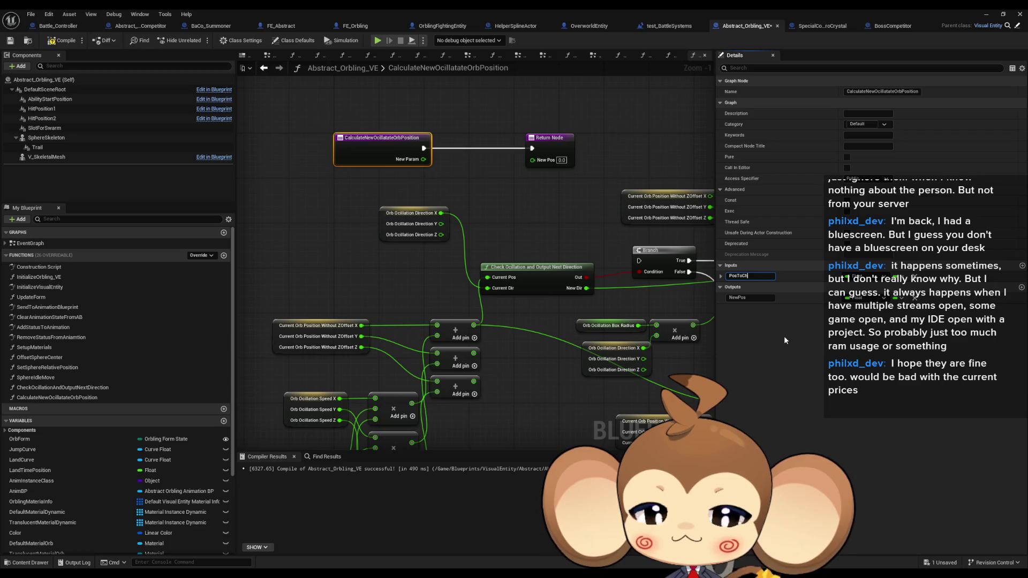
text(eck)
key(Return)
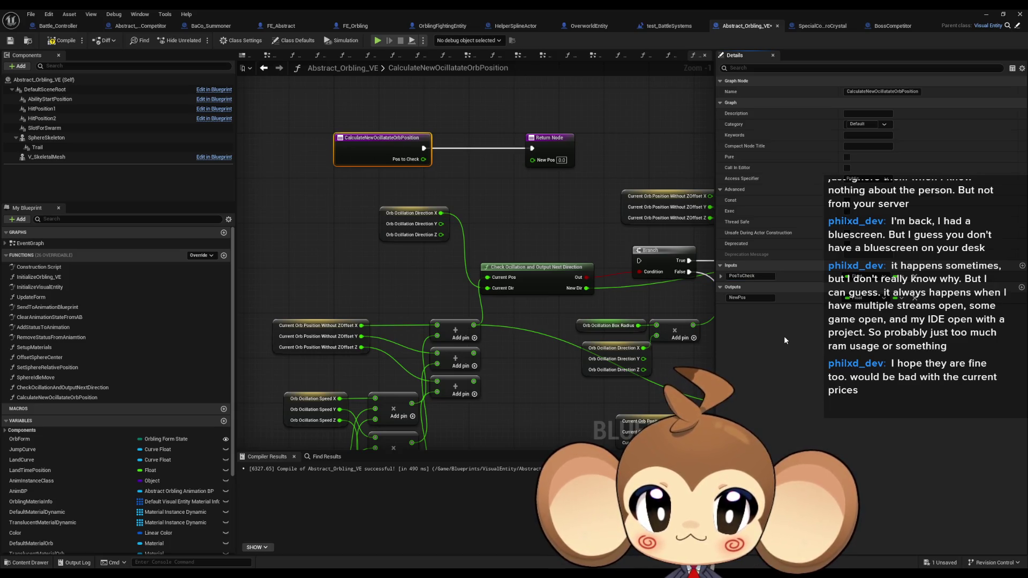
- Add a second function input named DirectionalFloat
click(1021, 266)
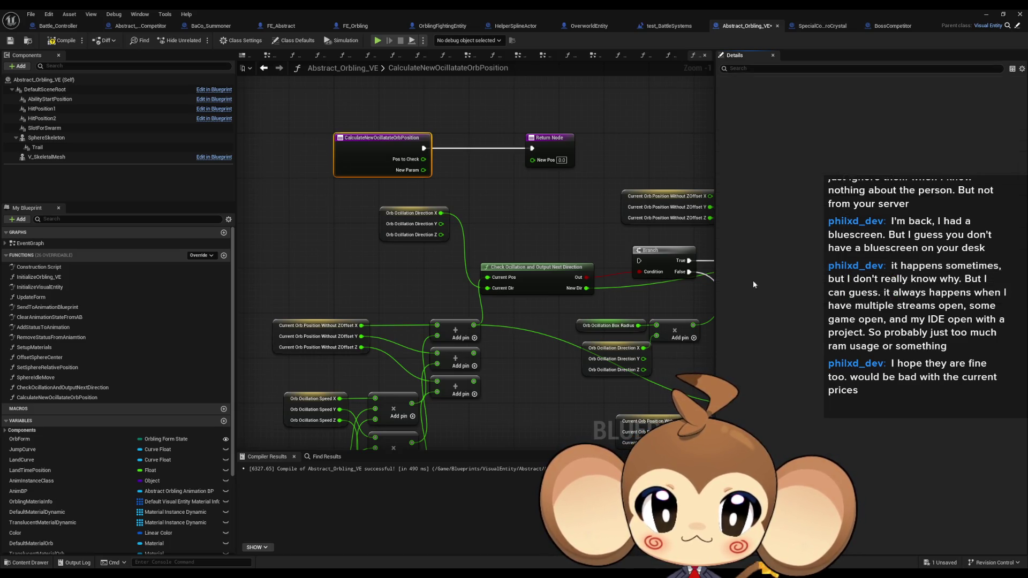
text(Direc)
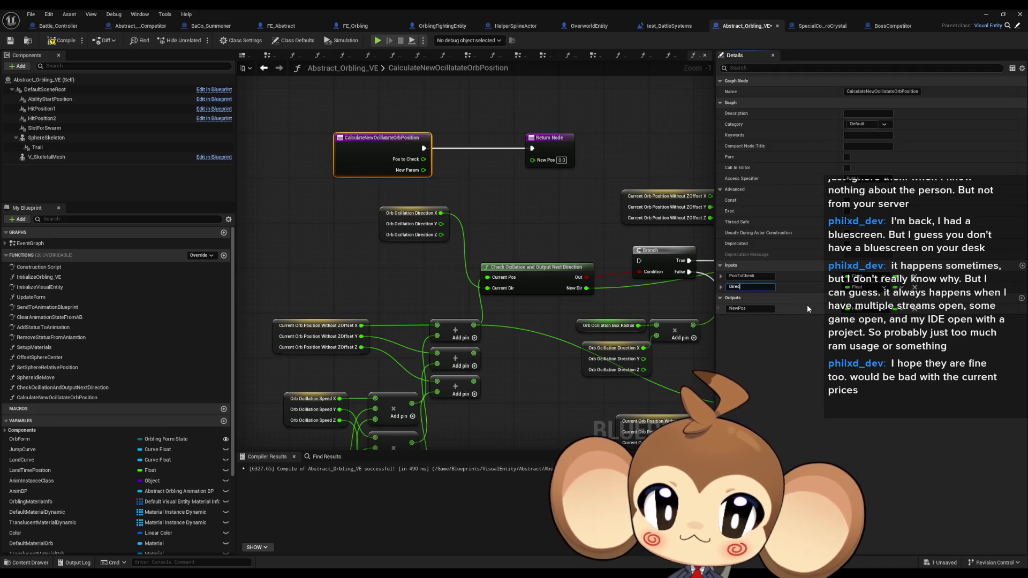
text(tionalFloat)
key(Return)
drag(626, 312, 582, 302)
mouse_move(566, 229)
mouse_down()
mouse_move(455, 144)
mouse_move(477, 143)
mouse_move(483, 172)
mouse_up()
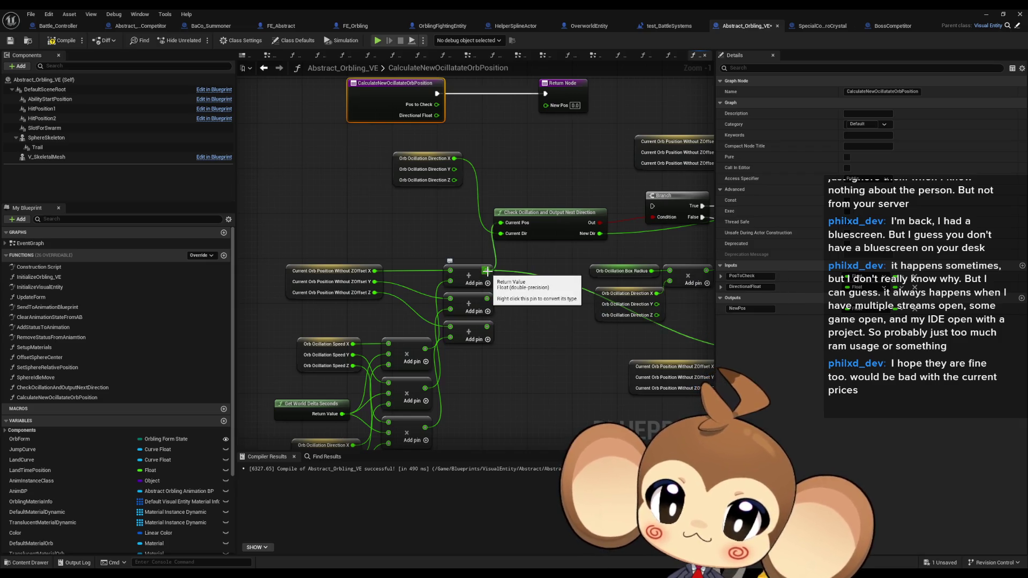
drag(486, 271, 360, 304)
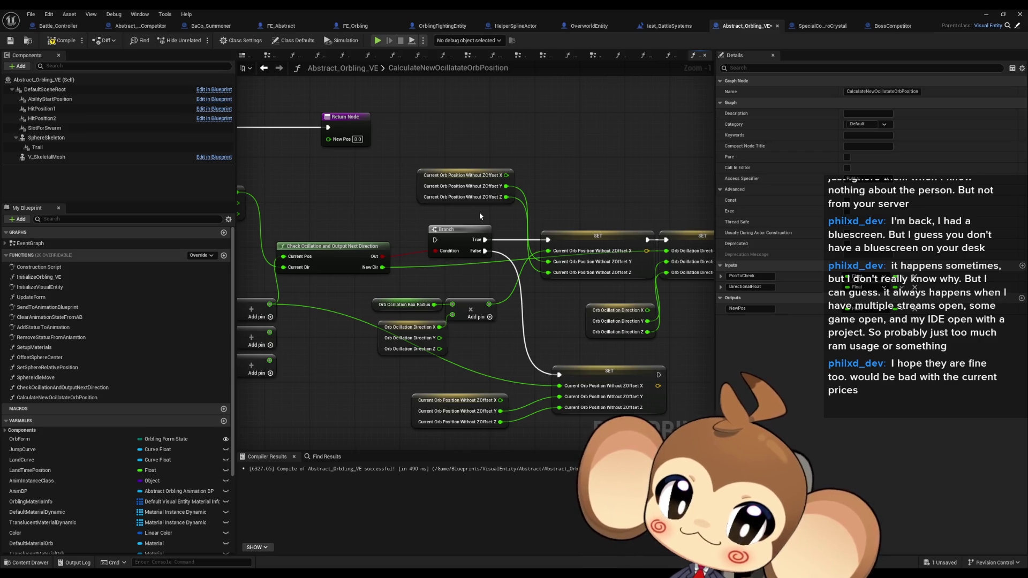
mouse_move(480, 213)
mouse_down()
mouse_move(506, 214)
mouse_move(477, 217)
mouse_up()
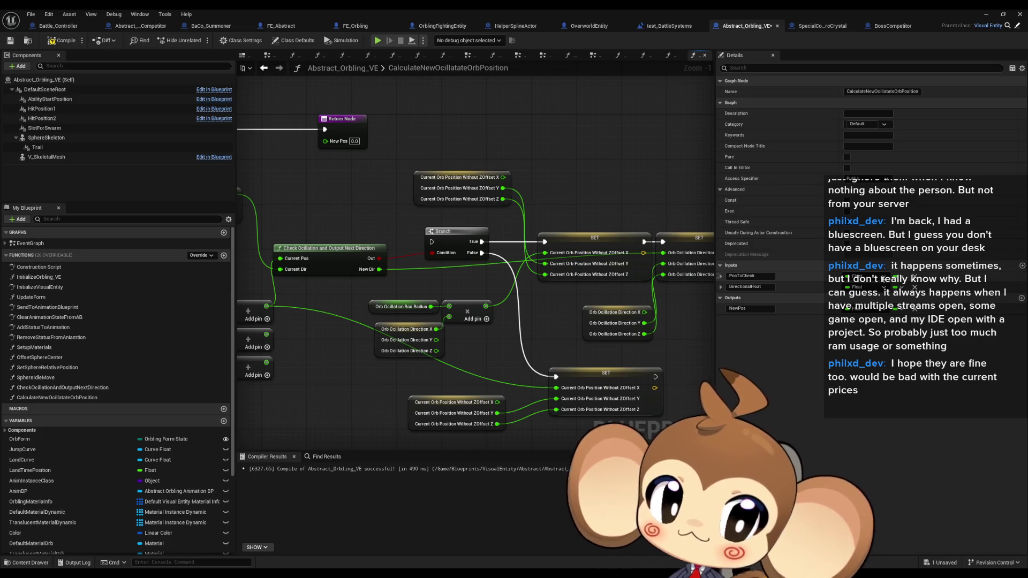
mouse_move(333, 291)
mouse_down()
mouse_move(665, 256)
mouse_move(653, 216)
mouse_move(354, 265)
mouse_up()
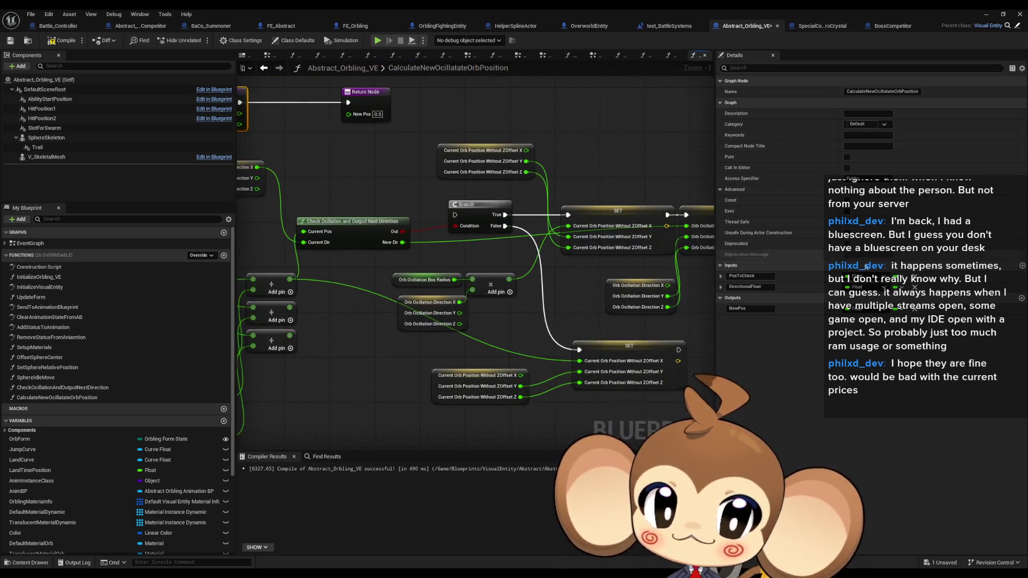
- Add a third input named CurrentPos and draw a wire from Pos to Check
click(1022, 266)
text(CurrentPos)
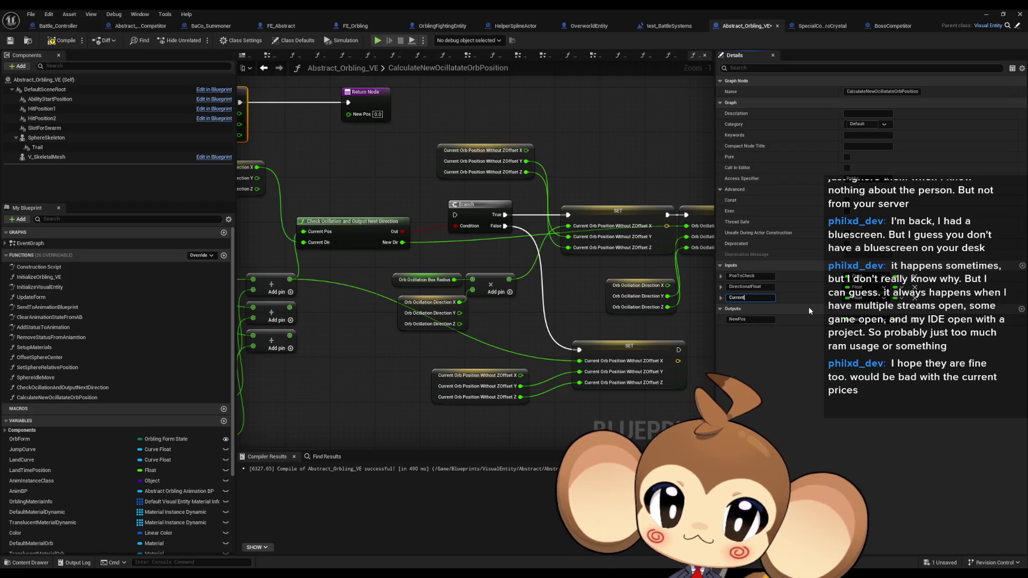
key(Return)
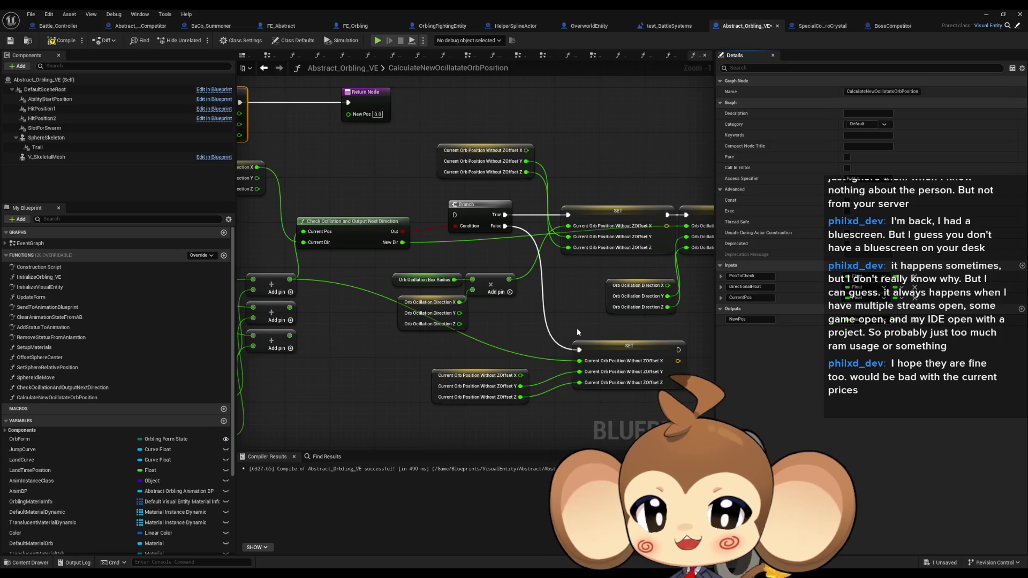
drag(579, 330, 570, 346)
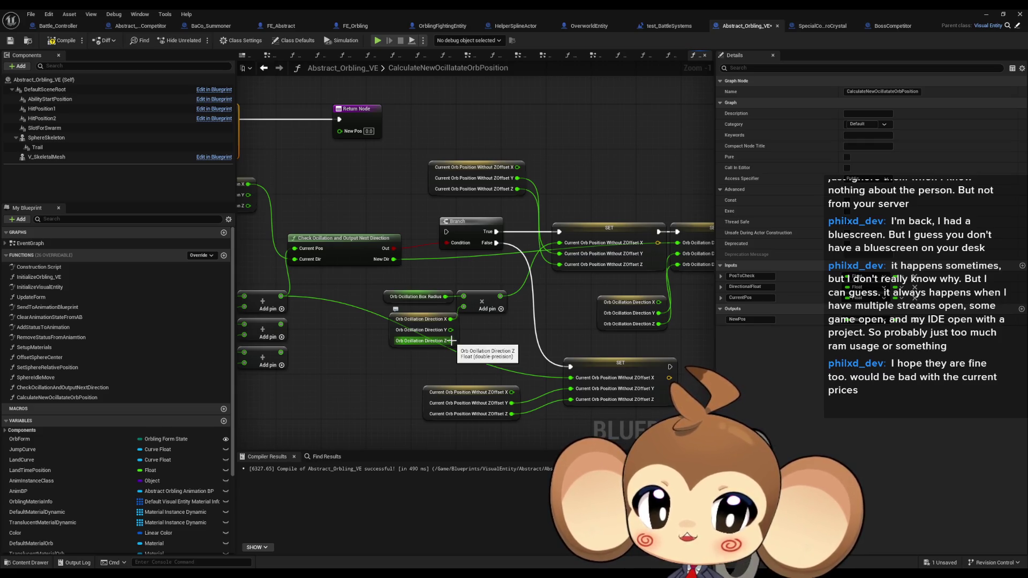
mouse_move(509, 353)
mouse_down()
mouse_move(584, 355)
mouse_move(647, 383)
mouse_up()
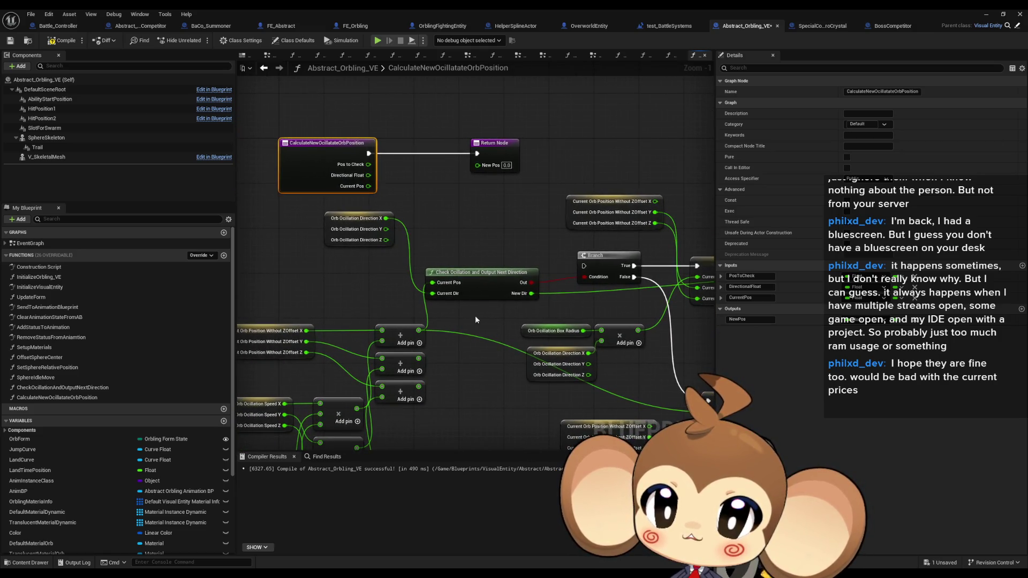
mouse_move(506, 318)
mouse_down()
mouse_move(464, 335)
mouse_move(514, 343)
mouse_up()
mouse_move(374, 189)
mouse_down()
mouse_move(418, 219)
mouse_move(430, 318)
mouse_move(441, 320)
mouse_up()
click(481, 298)
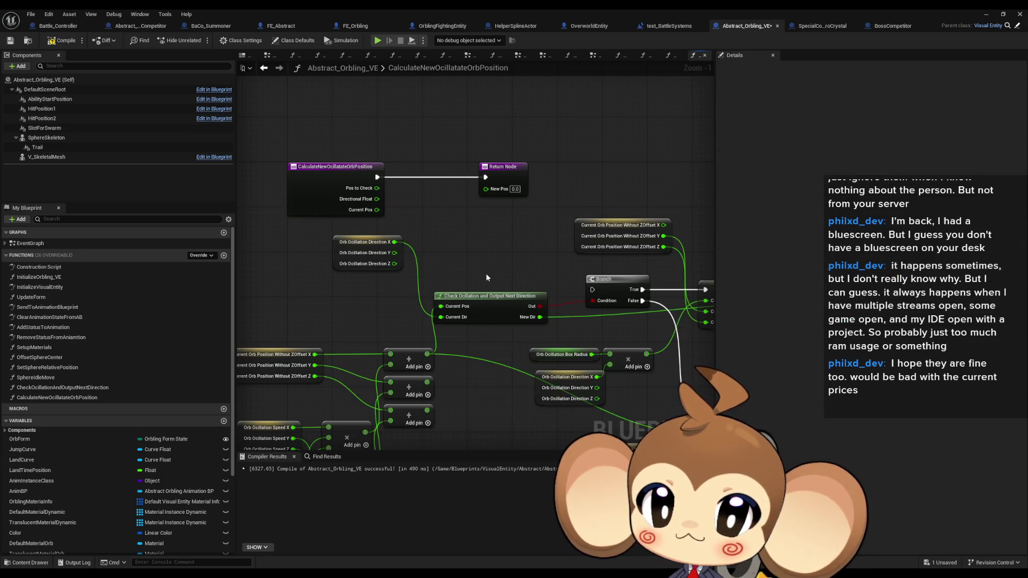
- Rename the oscillation node's CurrentPos input to PosToCheck and feed it the entry's Pos to Check
click(762, 255)
text(PosToCheck)
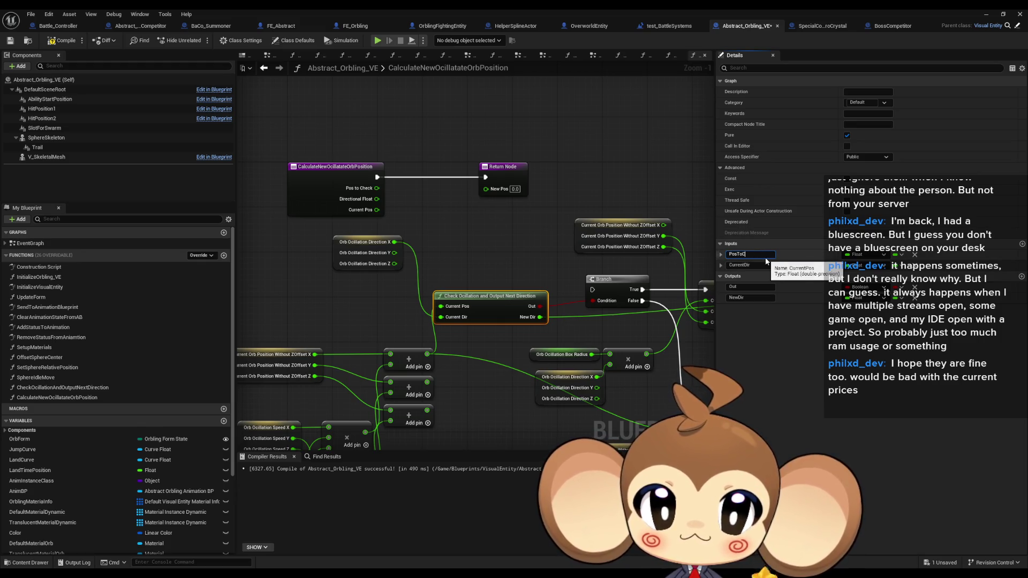
click(416, 241)
mouse_move(415, 242)
mouse_down()
mouse_move(378, 188)
mouse_move(441, 317)
mouse_up()
drag(487, 350, 409, 333)
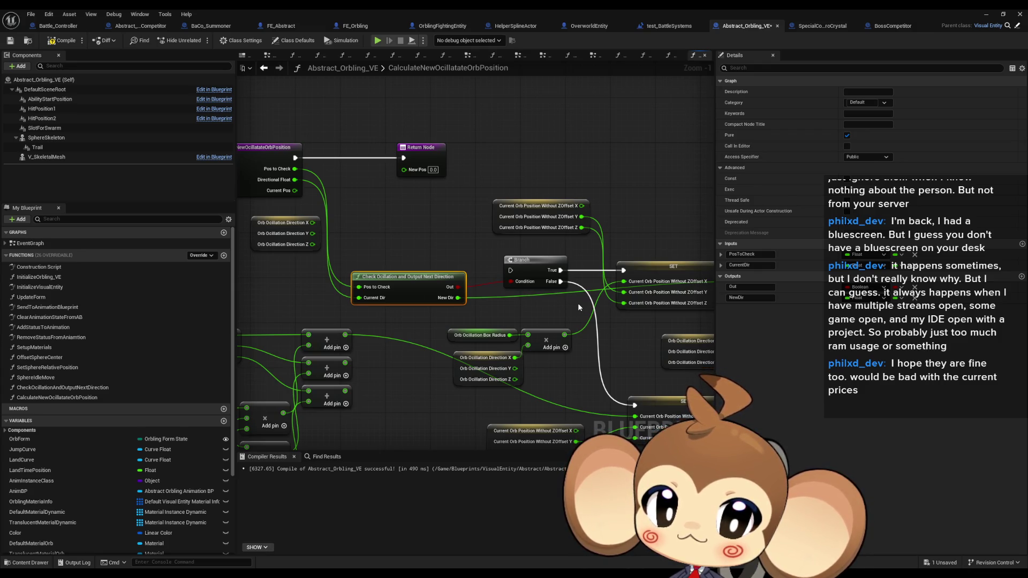
mouse_move(513, 293)
mouse_down()
mouse_move(497, 343)
mouse_move(498, 310)
mouse_move(475, 284)
mouse_up()
drag(644, 274, 607, 246)
scroll(185, 484, down, 3)
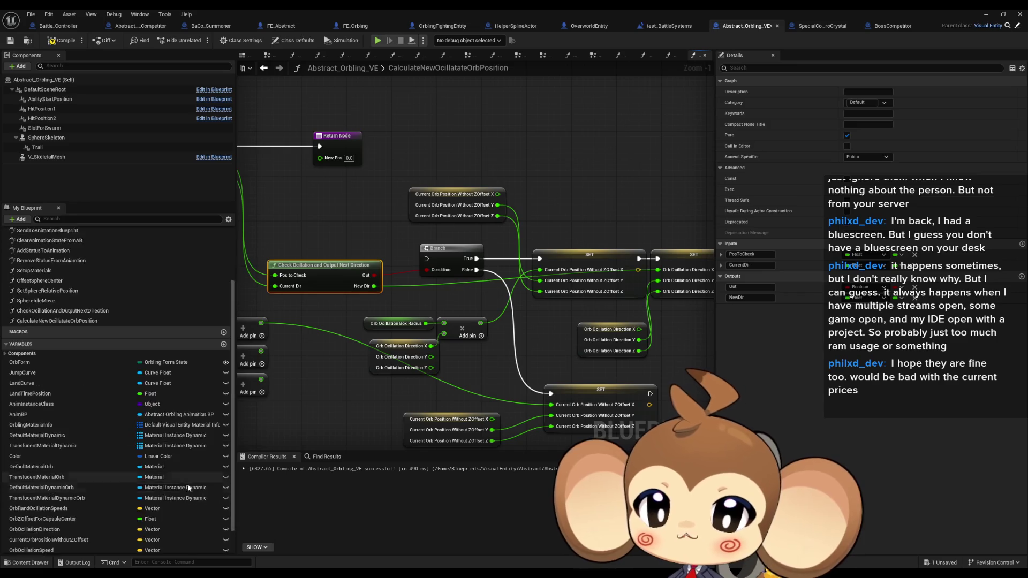
scroll(186, 486, down, 2)
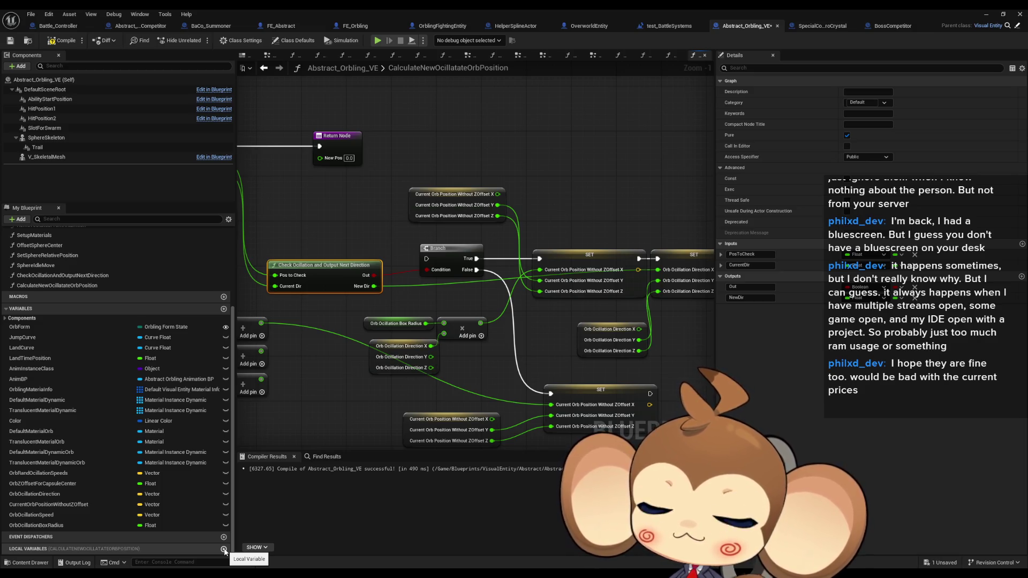
drag(398, 353, 514, 349)
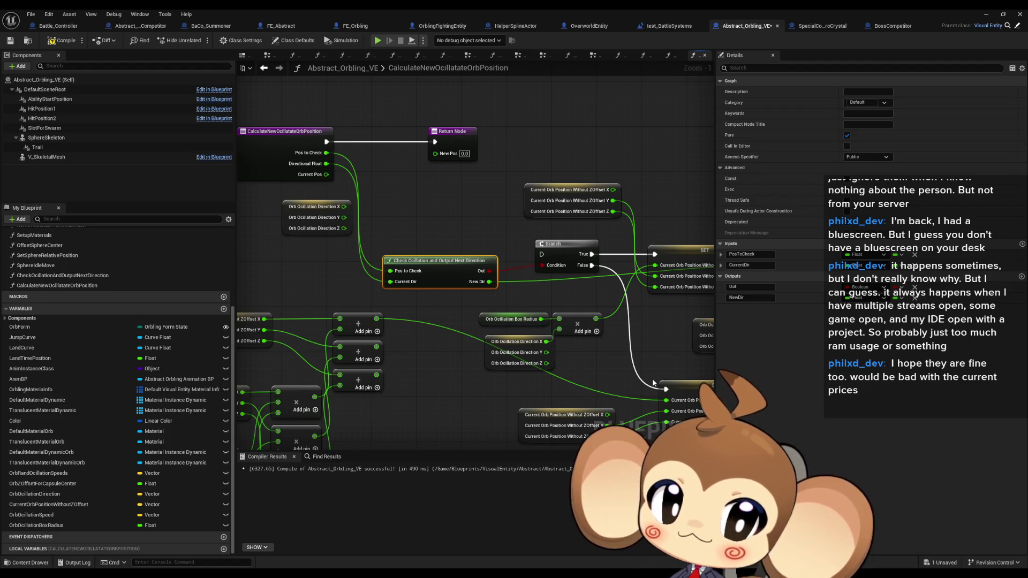
mouse_move(652, 382)
mouse_down()
mouse_move(512, 348)
mouse_move(557, 362)
mouse_up()
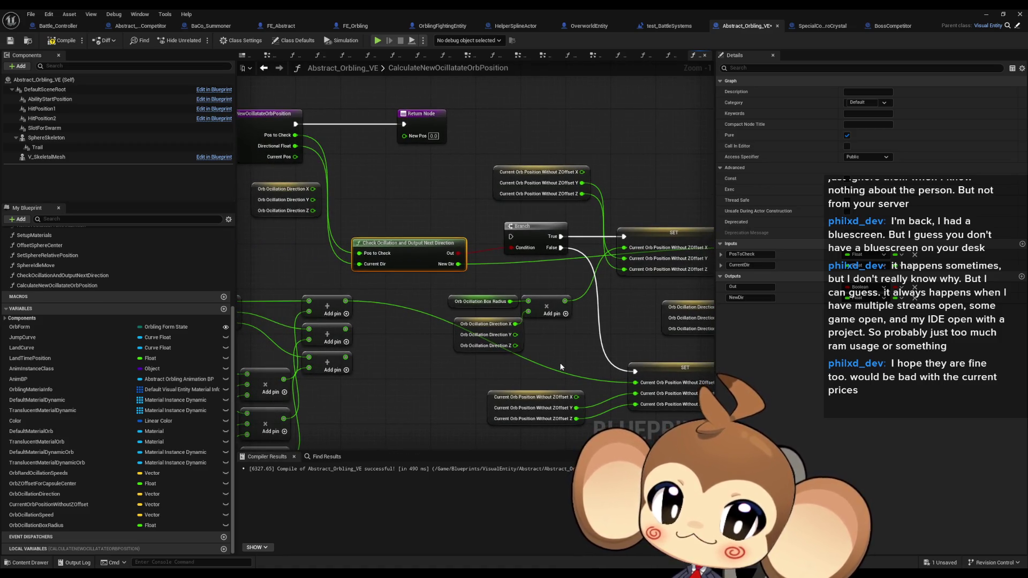
mouse_move(452, 362)
mouse_down()
mouse_move(514, 361)
mouse_move(300, 363)
mouse_move(532, 371)
mouse_move(368, 368)
mouse_up()
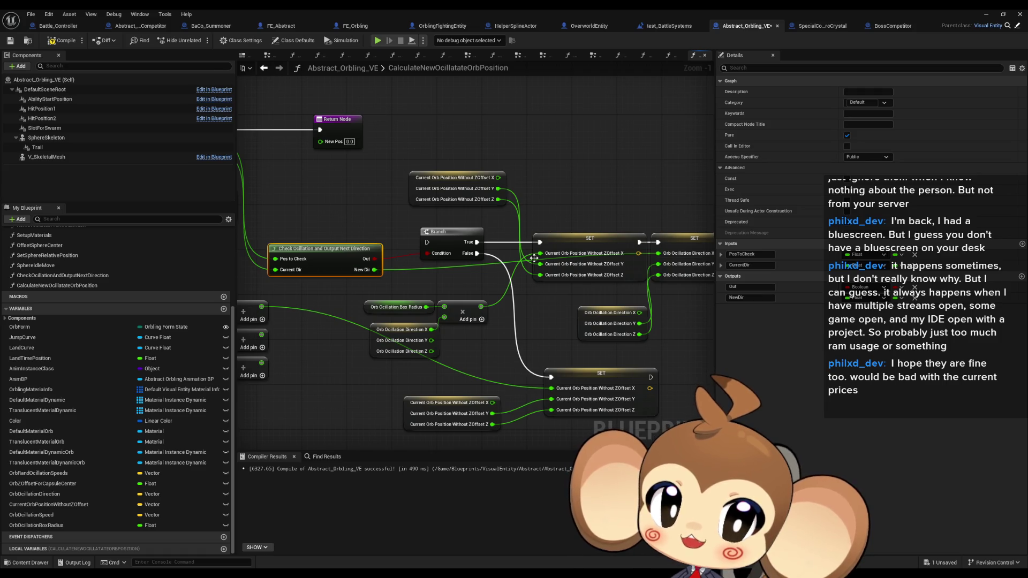
drag(366, 228, 464, 236)
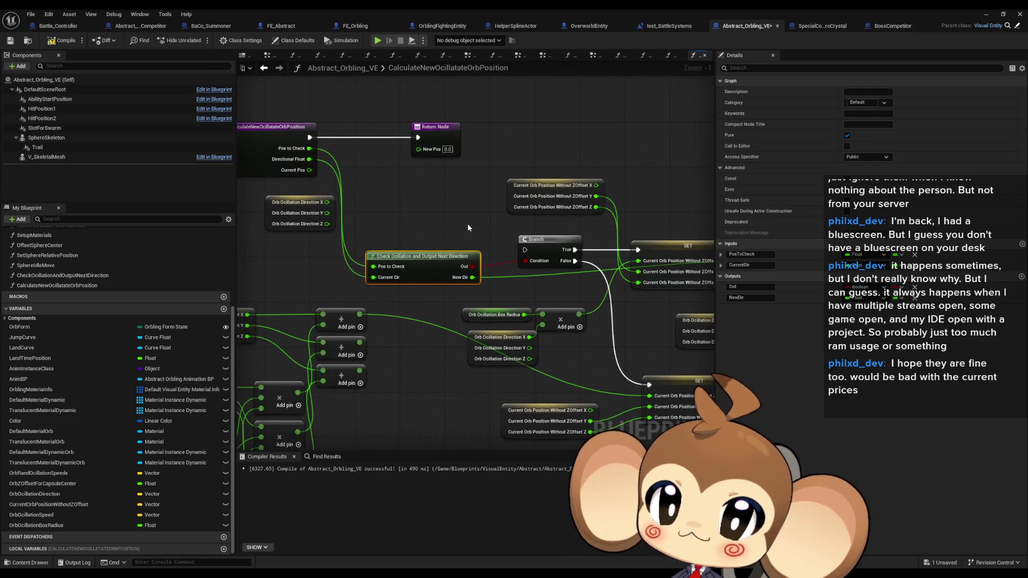
click(442, 139)
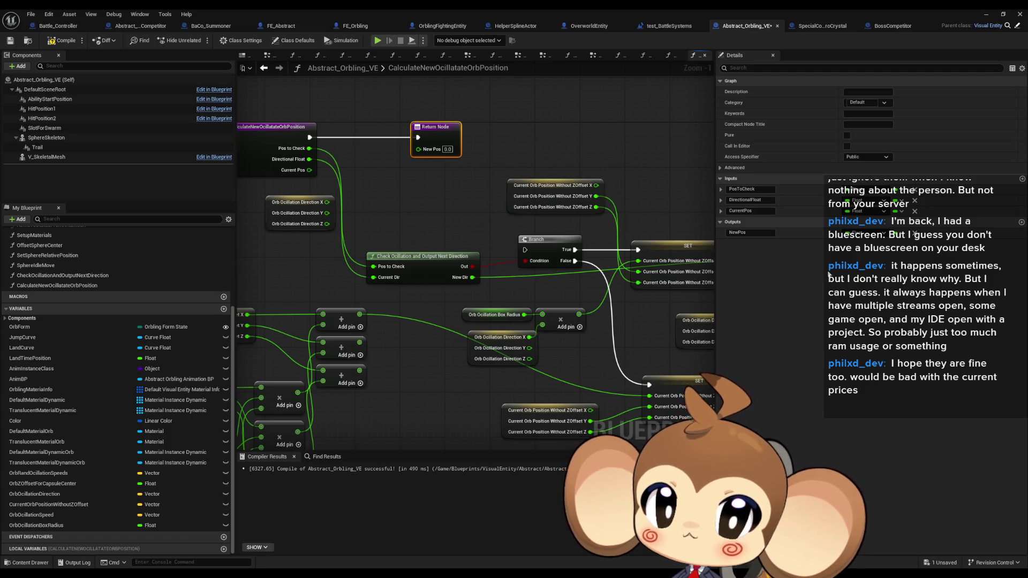
- Add a NewDirection output to the Return Node and move the node further right
drag(604, 268, 542, 307)
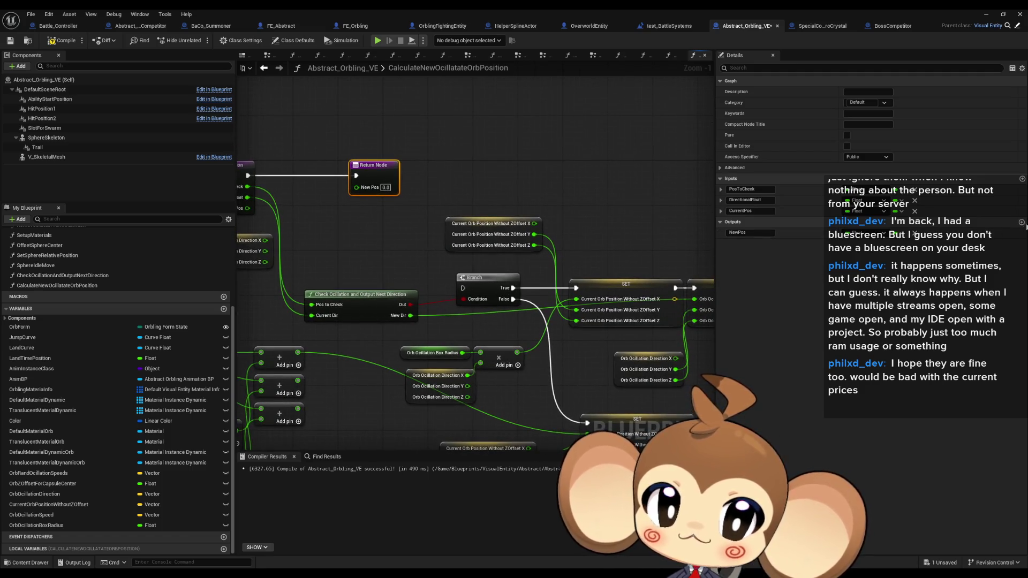
text(NewDirection)
key(Return)
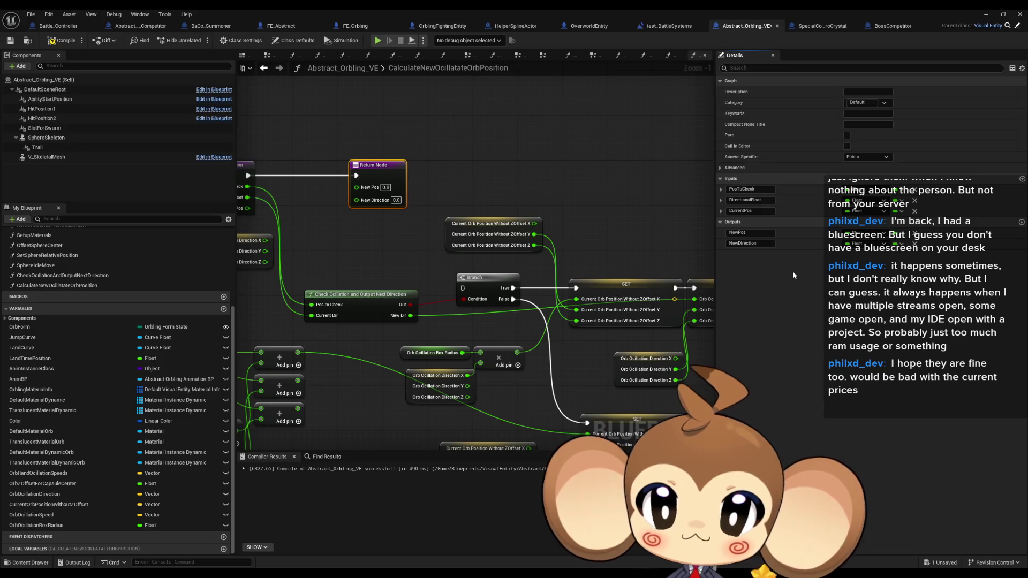
drag(415, 263, 494, 260)
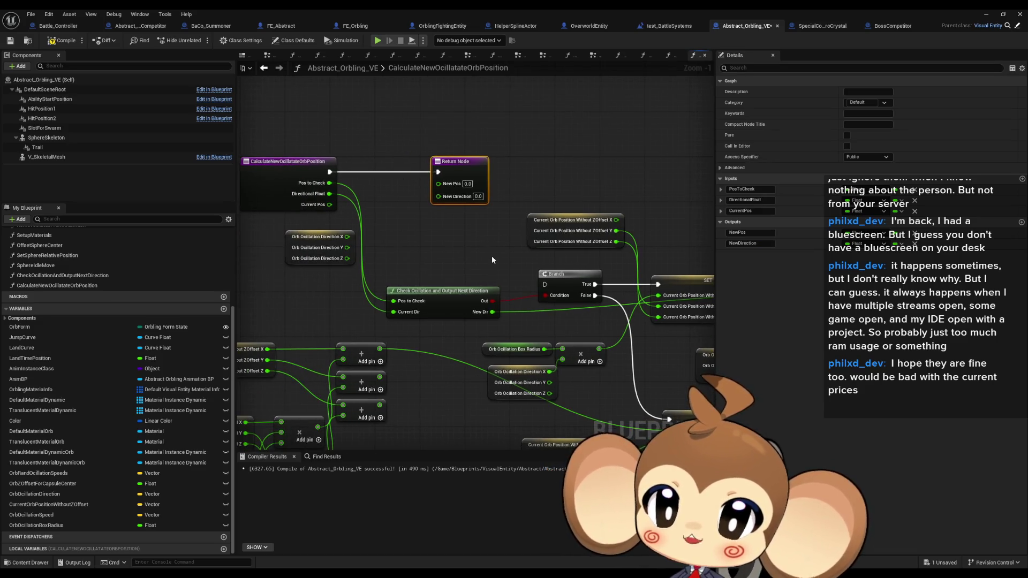
drag(463, 169, 594, 167)
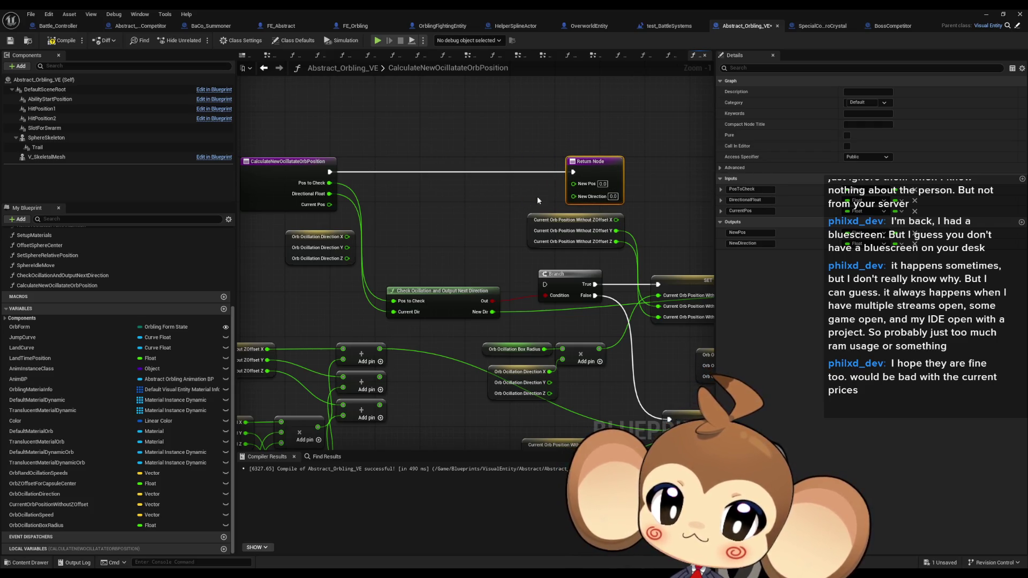
drag(540, 199, 404, 216)
drag(477, 181, 587, 184)
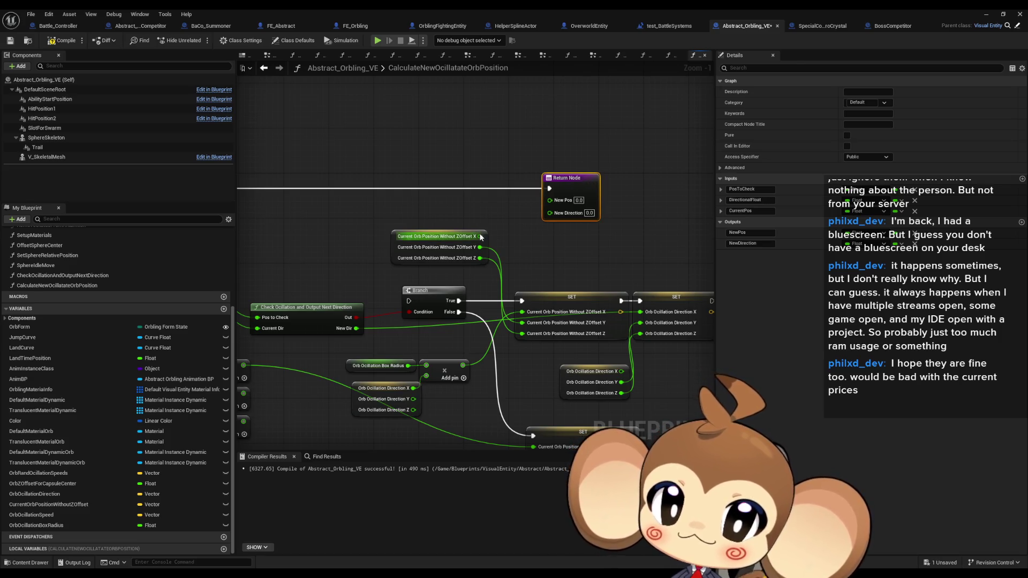
drag(389, 357, 449, 436)
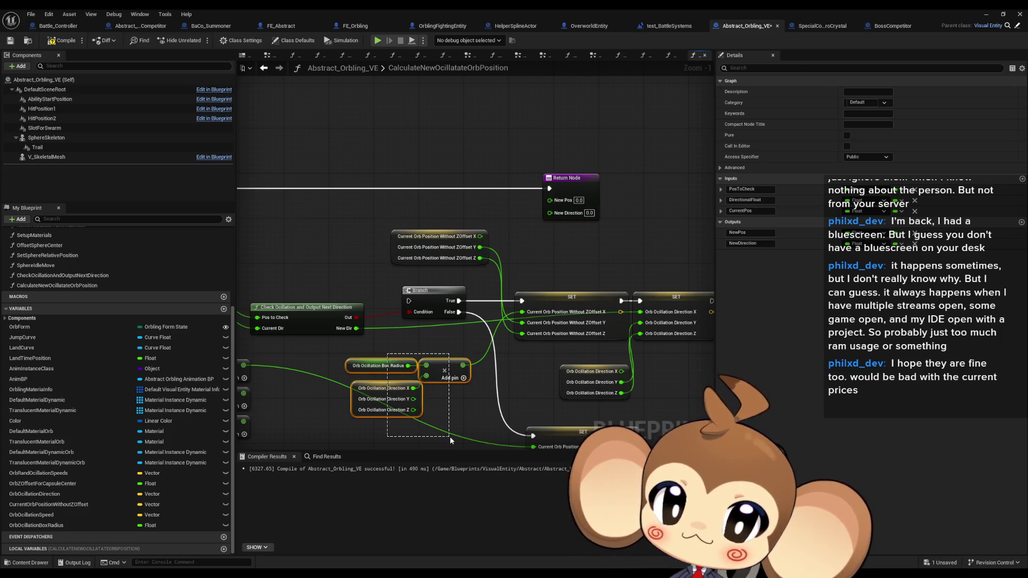
- Wire the position math result into New Pos and Check Oscillation's New Dir into New Direction
drag(386, 416, 469, 415)
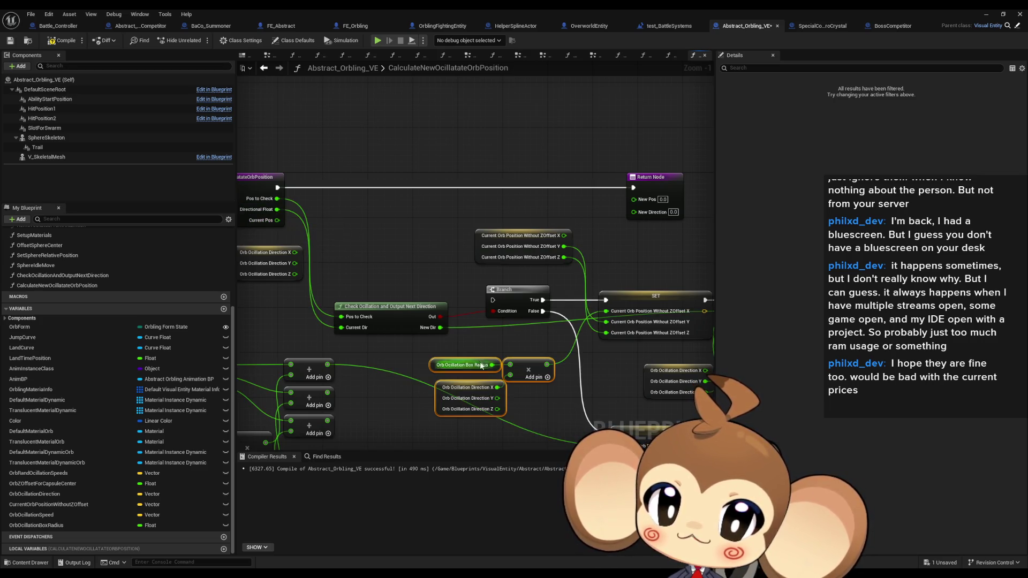
mouse_move(492, 364)
mouse_down()
mouse_move(481, 369)
mouse_move(289, 238)
mouse_move(277, 211)
mouse_up()
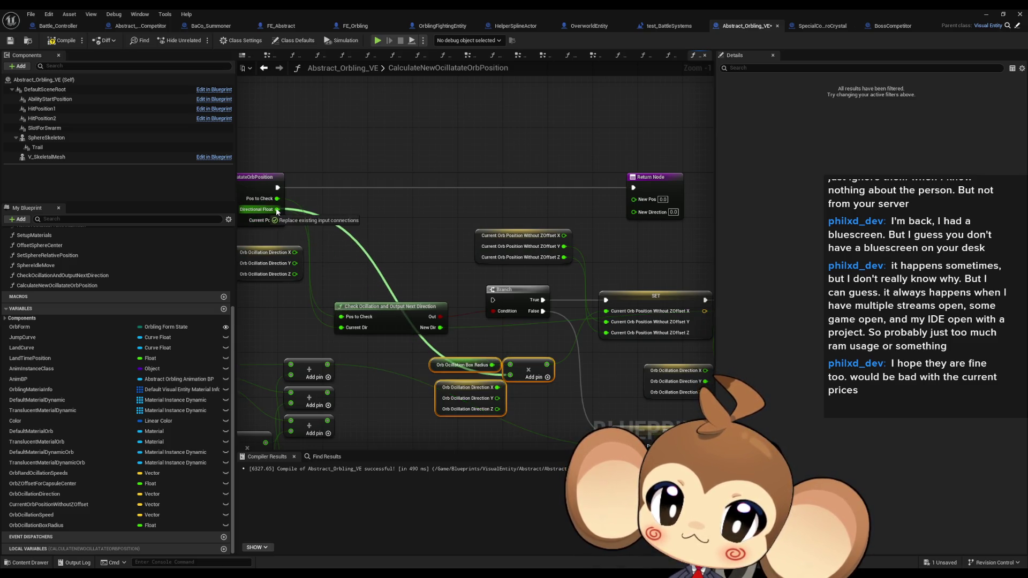
drag(614, 366, 558, 361)
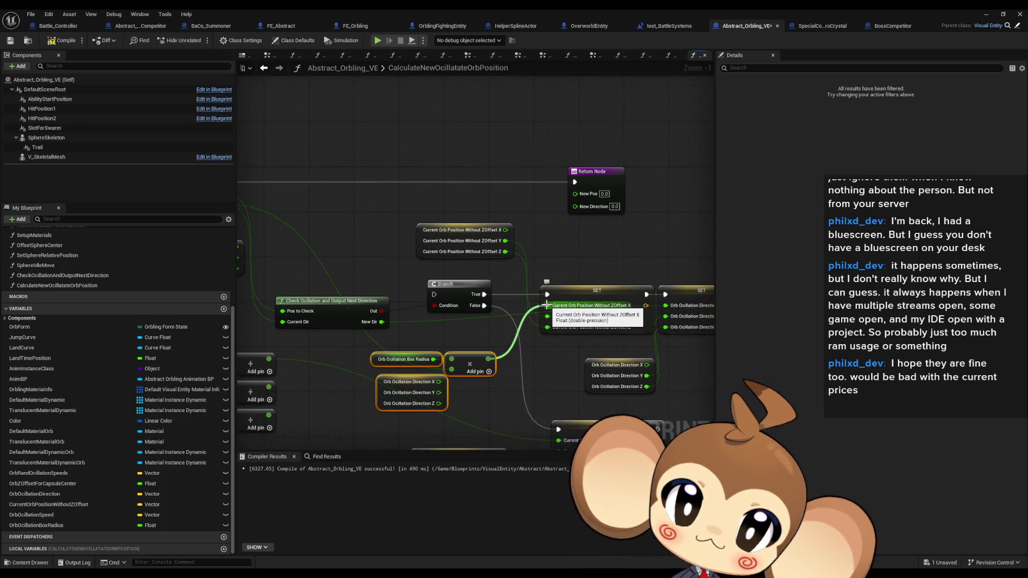
mouse_move(545, 365)
mouse_down()
mouse_move(437, 352)
mouse_move(527, 180)
mouse_move(530, 193)
mouse_up()
mouse_move(330, 315)
mouse_down()
mouse_move(522, 186)
mouse_move(524, 199)
mouse_up()
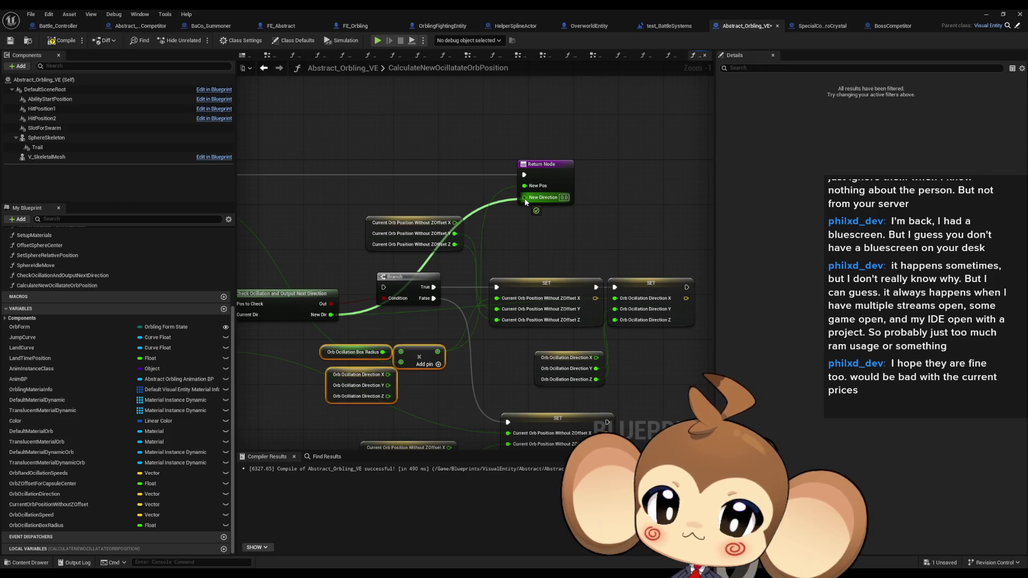
drag(525, 201, 525, 202)
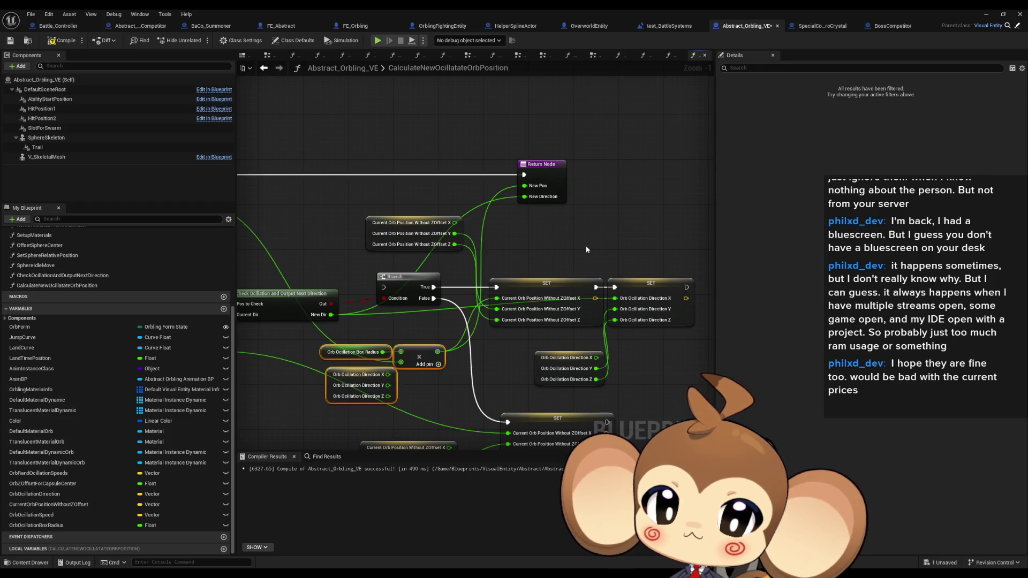
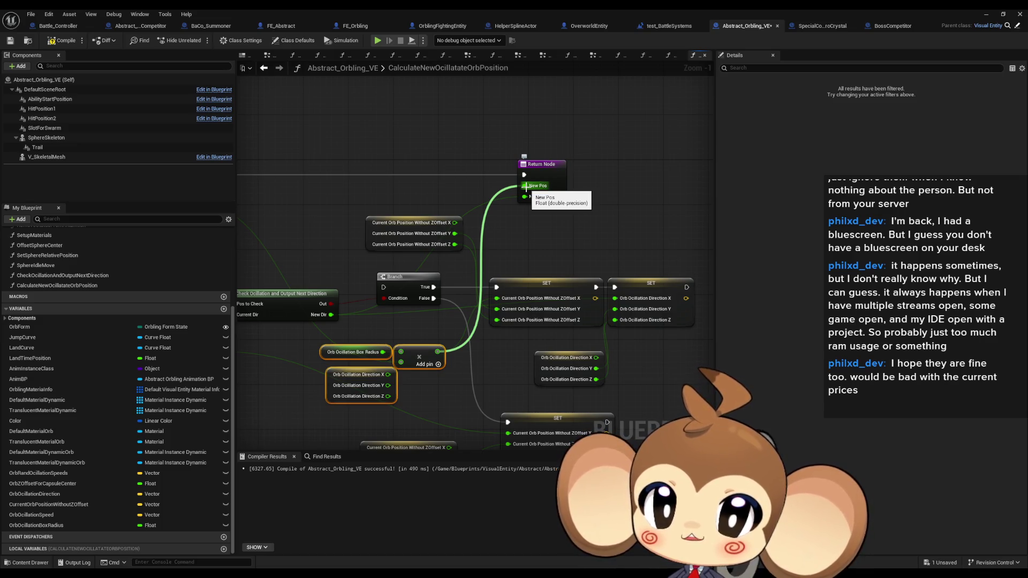
- Connect the Add result to the Return Node's New Pos, then briefly view CheckOcillationAndOutputNextDirection
drag(527, 186, 526, 186)
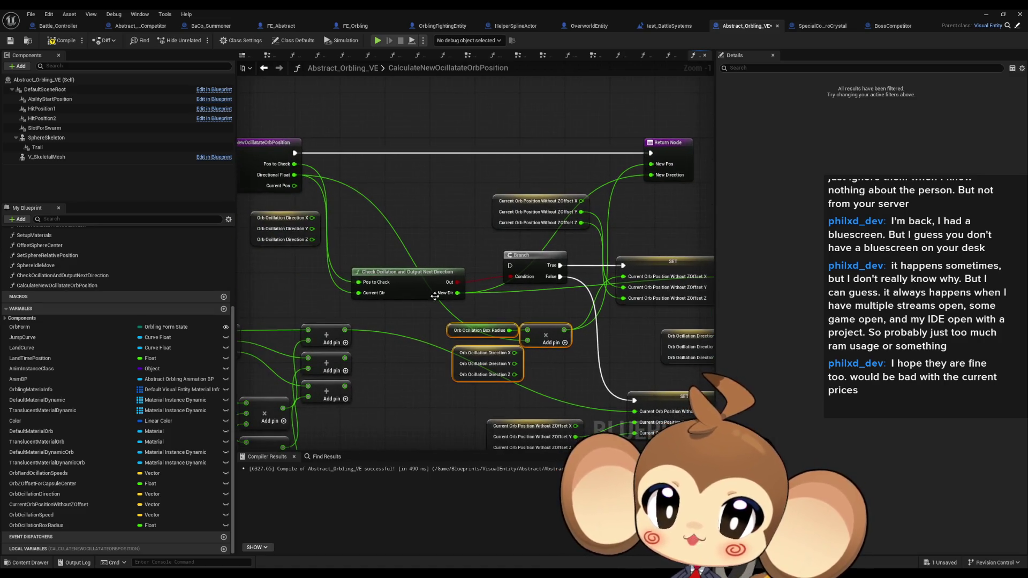
double_click(419, 289)
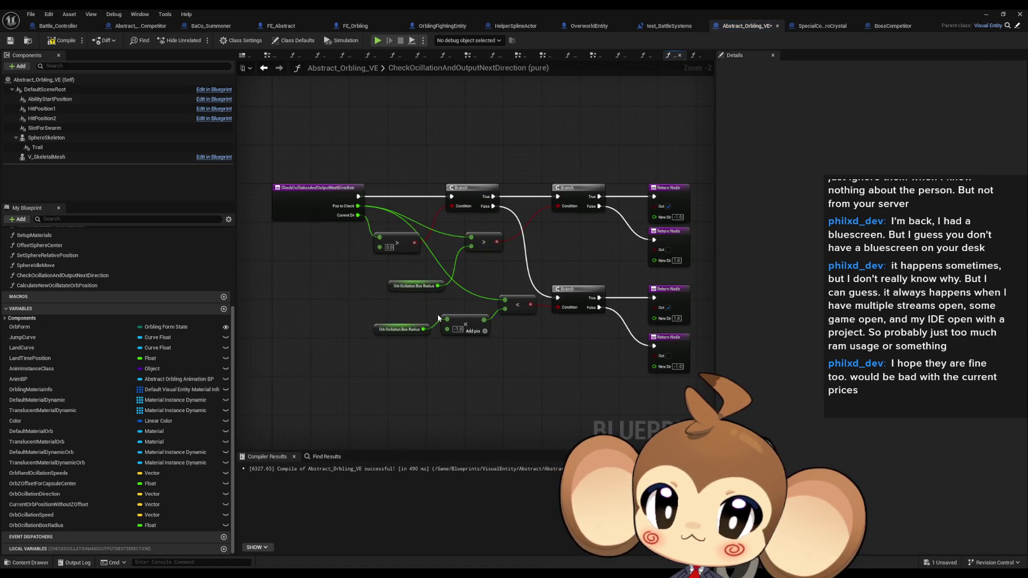
click(269, 70)
- Pan around the graph to inspect the entry node, SET nodes, Return Node and Orb Oscillation Speed
drag(623, 207, 540, 223)
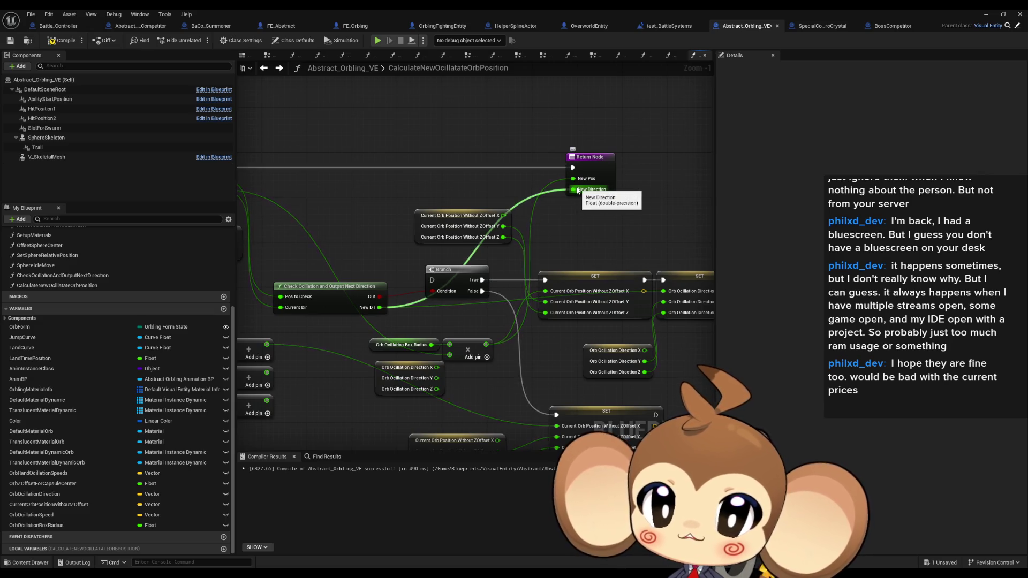
drag(454, 197, 554, 192)
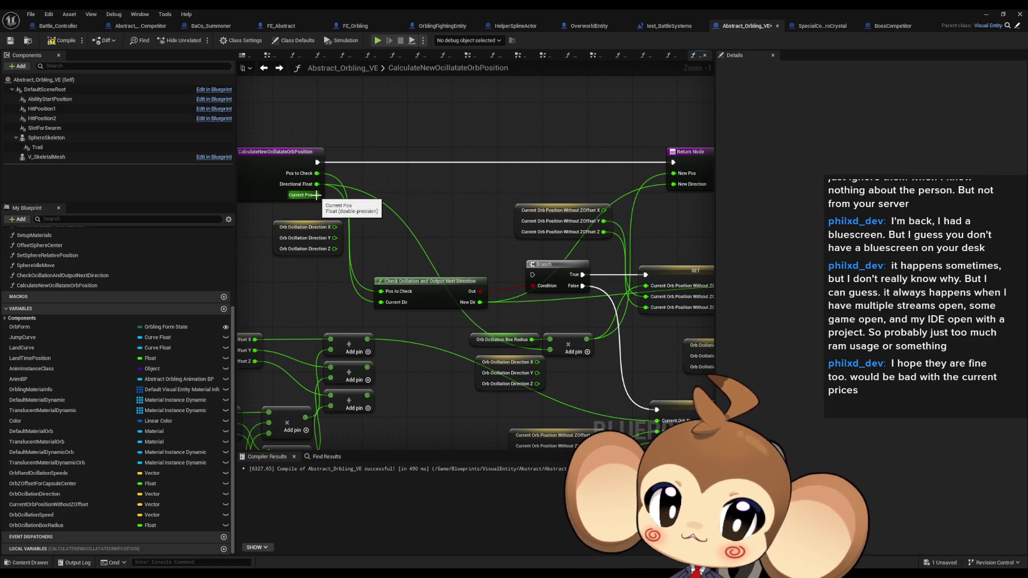
drag(478, 198, 403, 199)
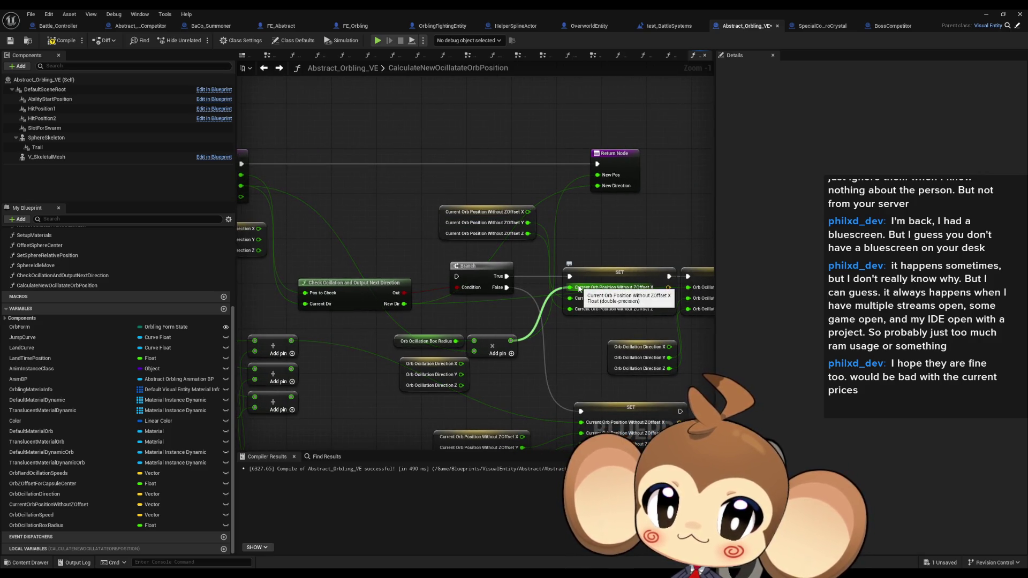
mouse_move(259, 177)
mouse_down()
mouse_move(287, 113)
mouse_move(304, 107)
mouse_up()
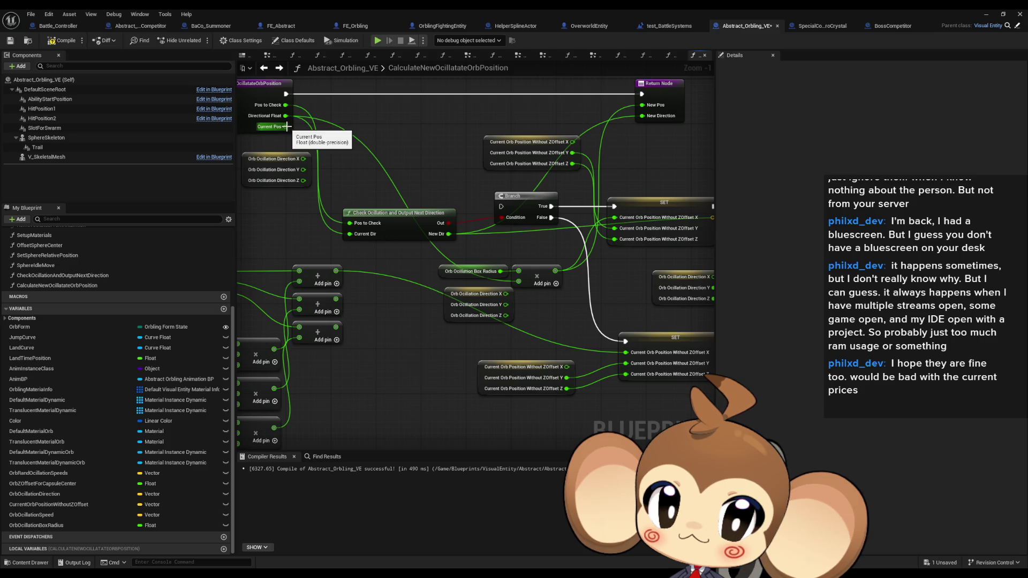
drag(287, 126, 434, 127)
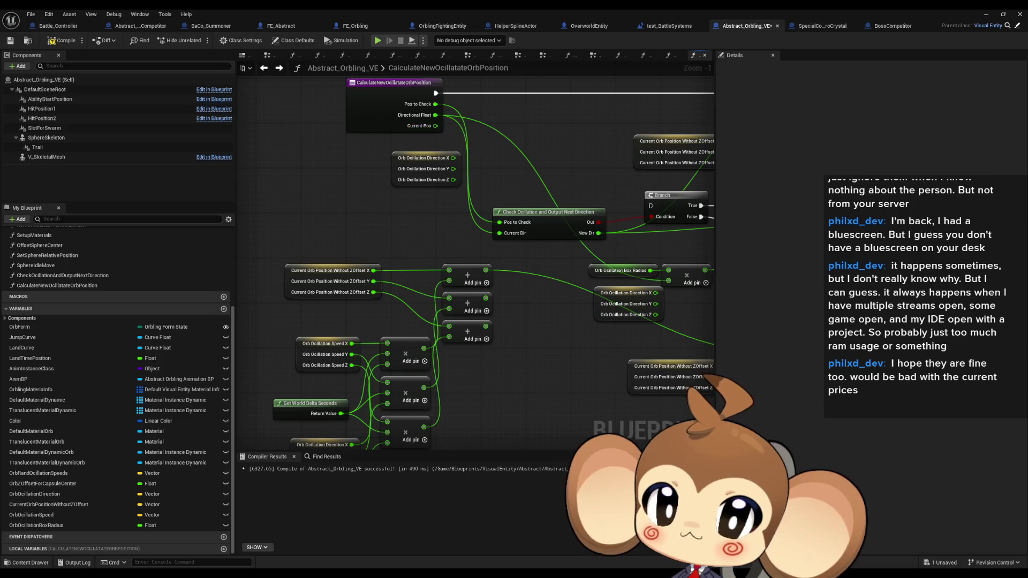
scroll(390, 184, down, 1)
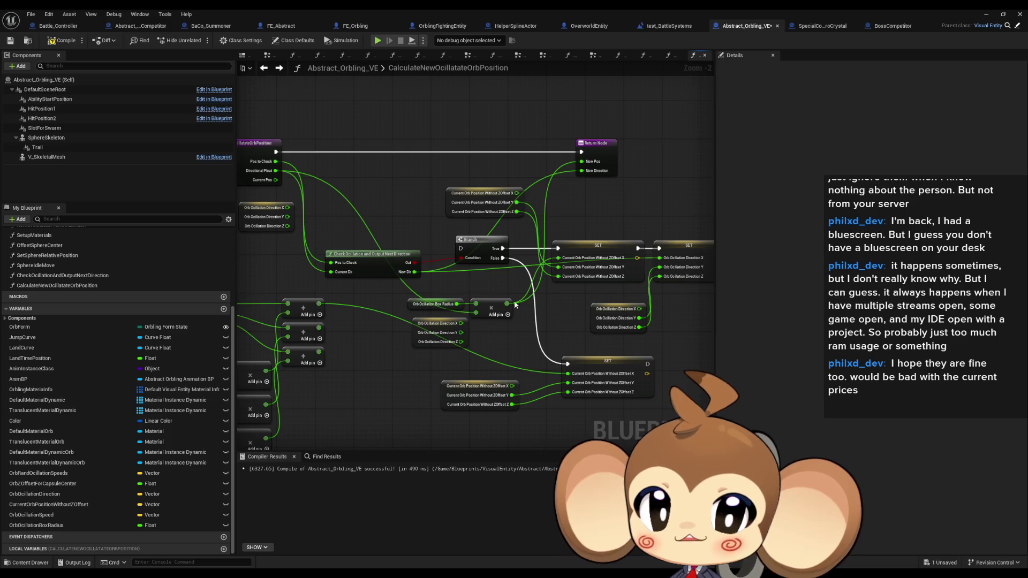
drag(457, 368, 465, 333)
drag(399, 320, 470, 300)
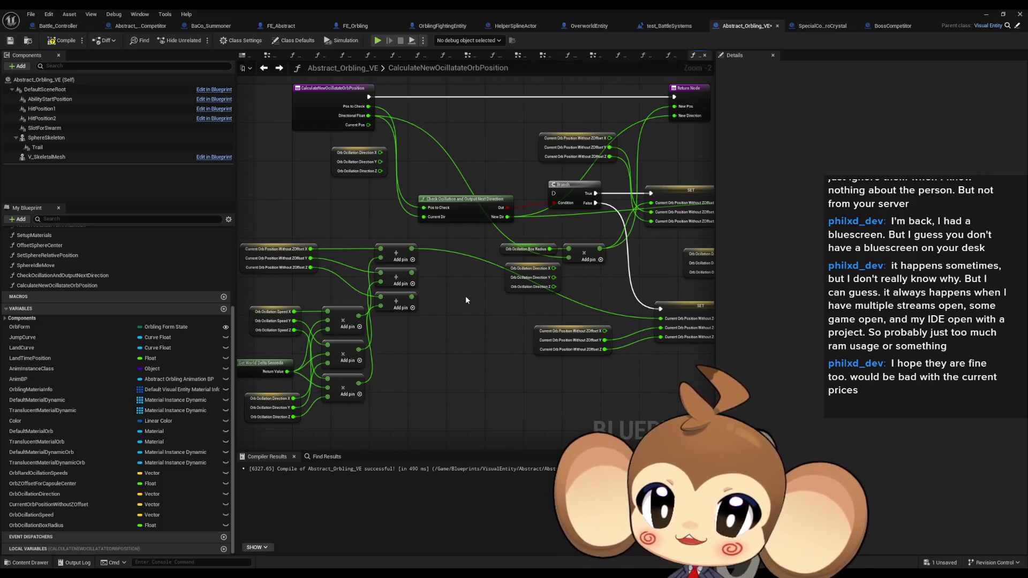
drag(487, 273, 538, 289)
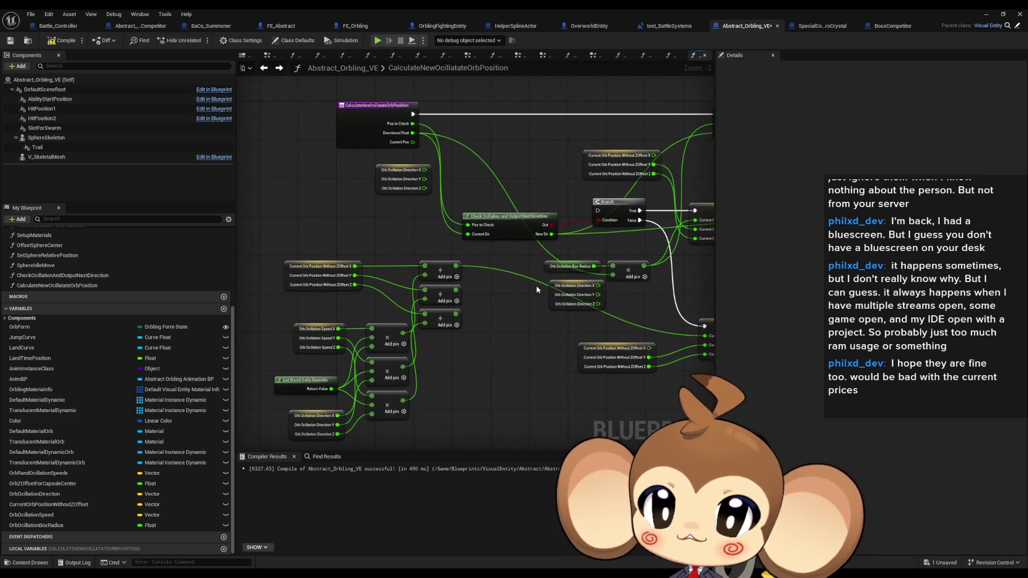
drag(322, 333, 330, 344)
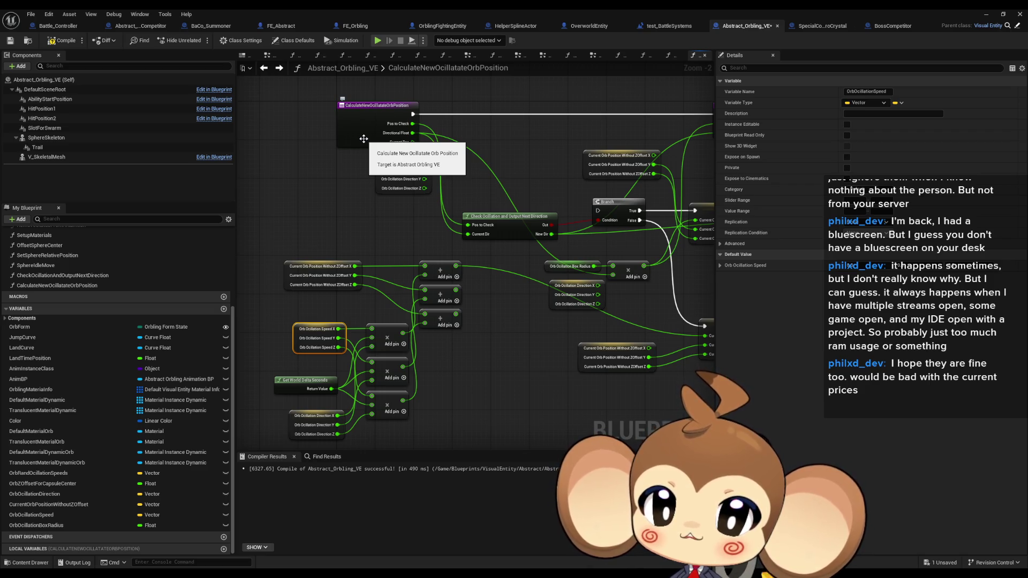
- Rename the entry node's new input parameter to Speed
click(364, 138)
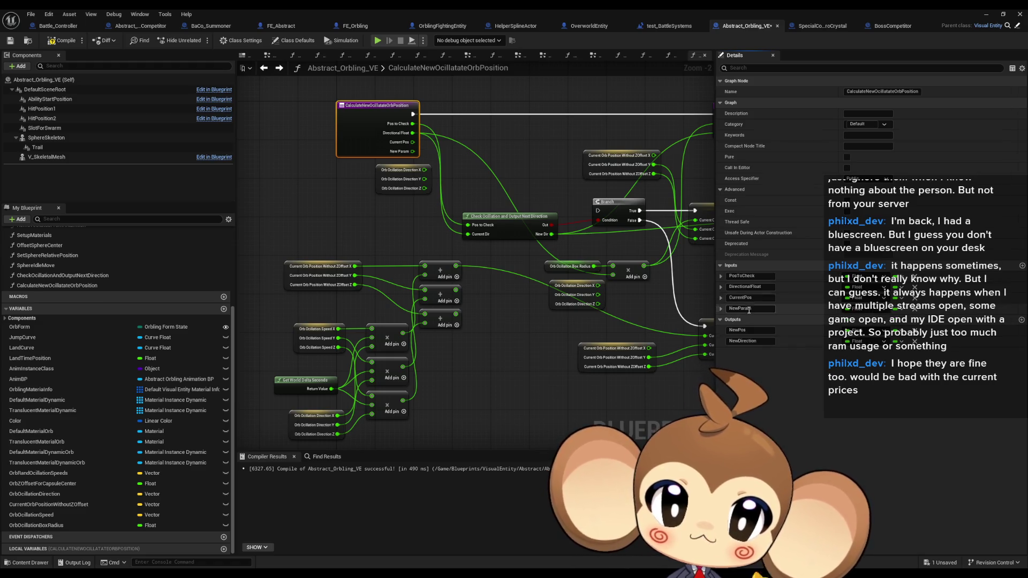
text(Speed)
key(Return)
mouse_move(471, 154)
mouse_down()
mouse_move(410, 156)
mouse_move(507, 182)
mouse_up()
- Feed Current Pos into the top Add node and remove the PosToCheck input
mouse_move(455, 158)
mouse_down()
mouse_move(476, 257)
mouse_move(469, 284)
mouse_up()
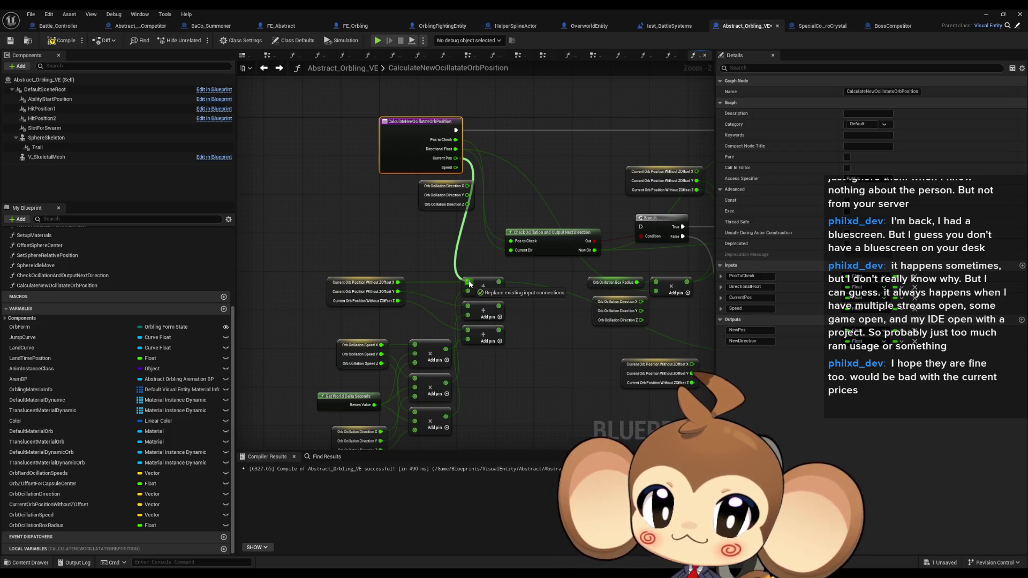
drag(469, 284, 511, 240)
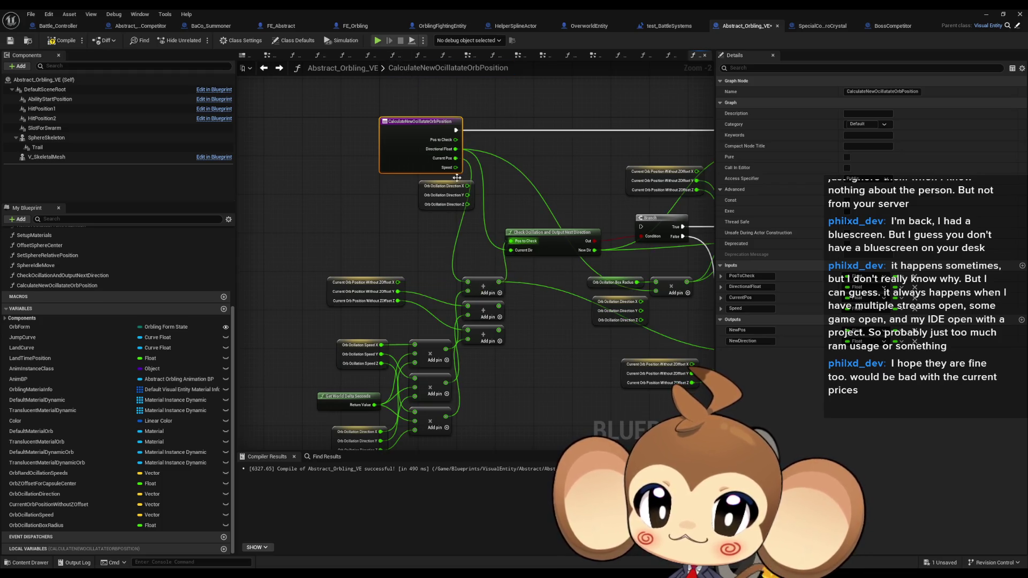
click(914, 276)
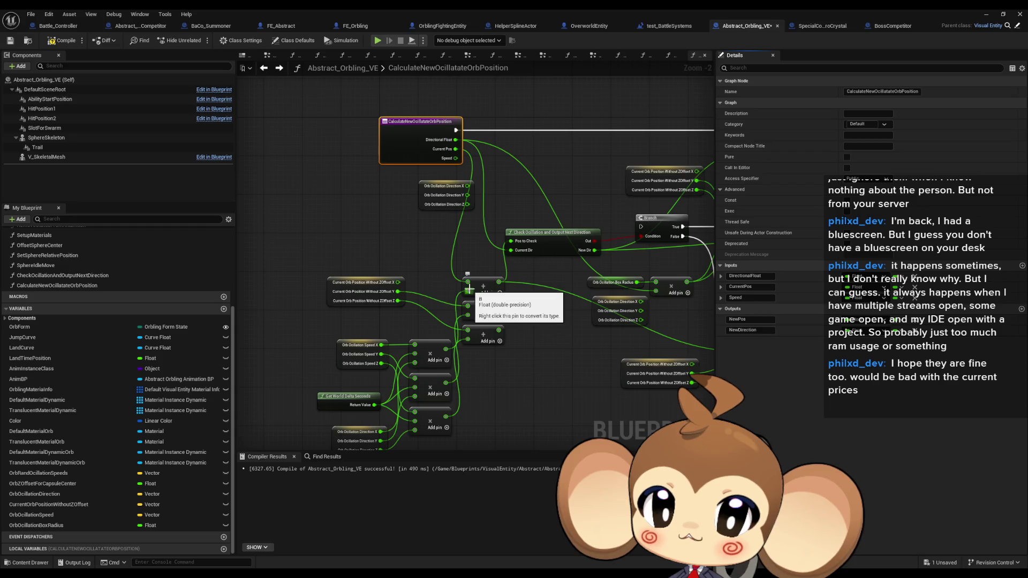
- Delete the two unneeded multiply nodes and the two unconnected Add nodes
drag(470, 388, 447, 422)
key(Delete)
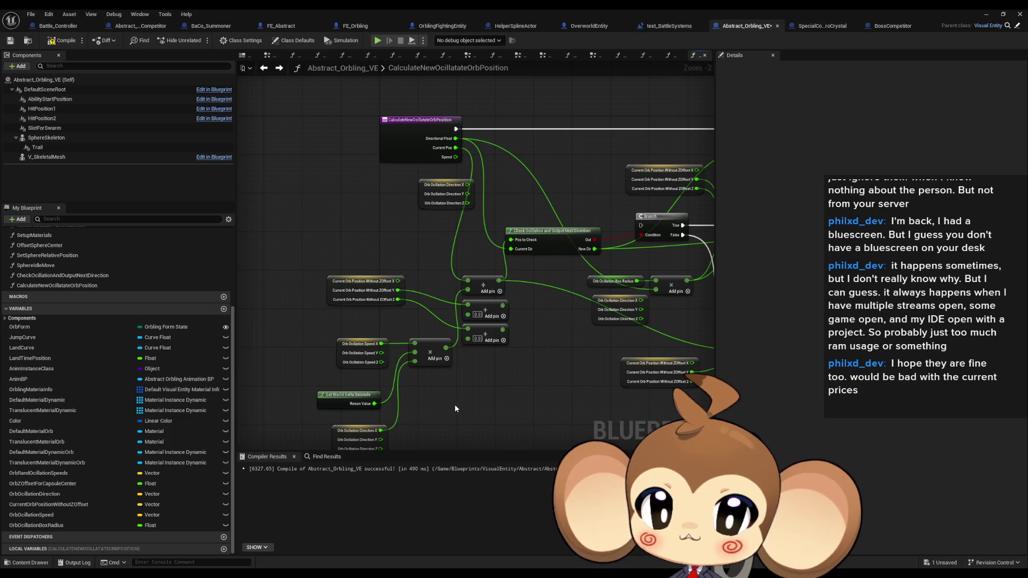
drag(490, 344, 462, 298)
key(Delete)
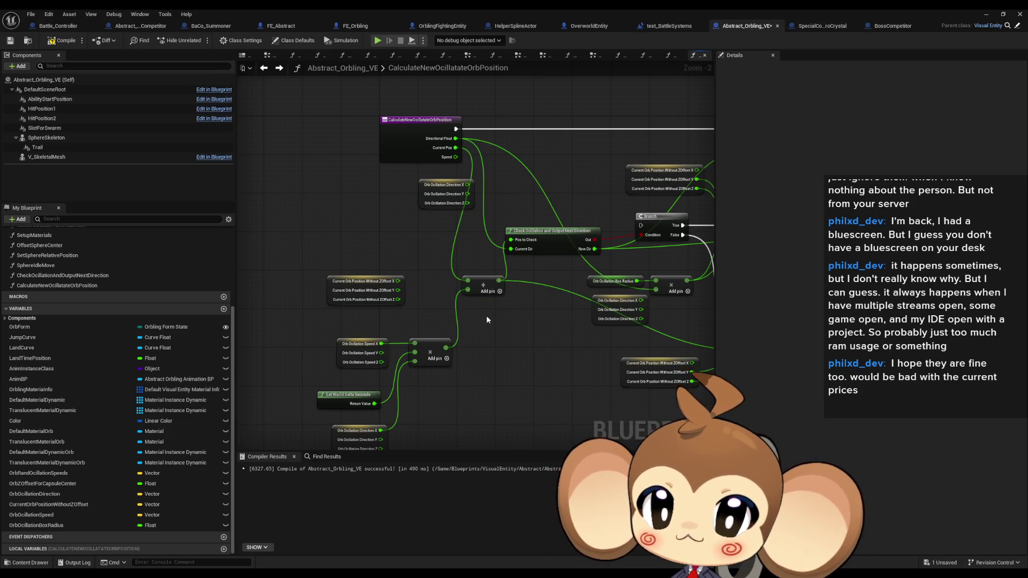
- Wire Speed and Directional Float into the multiply node; order inputs Current Pos, Directional Float, Speed
drag(455, 157, 416, 346)
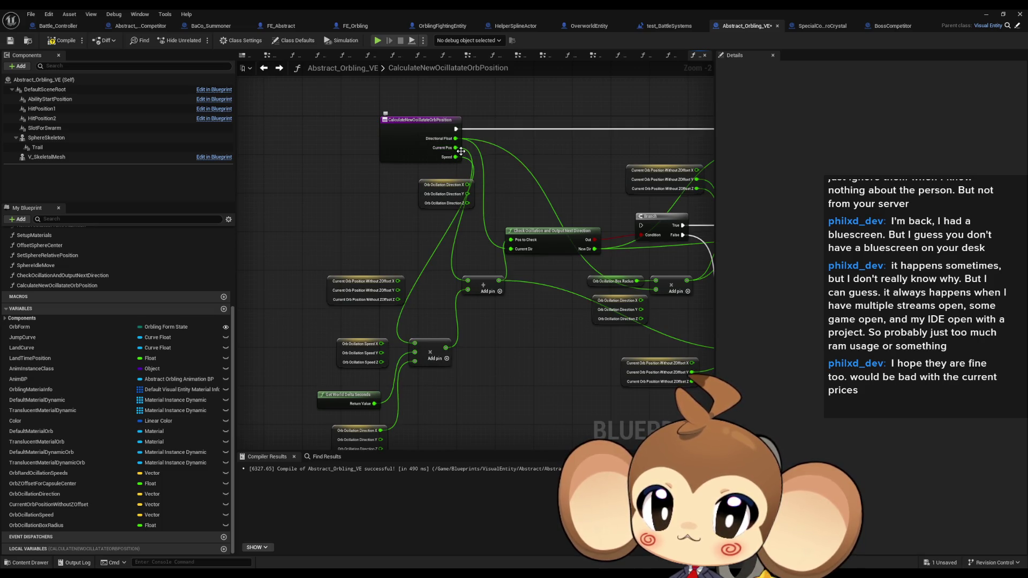
mouse_move(455, 138)
mouse_down()
mouse_move(406, 363)
mouse_move(415, 361)
mouse_up()
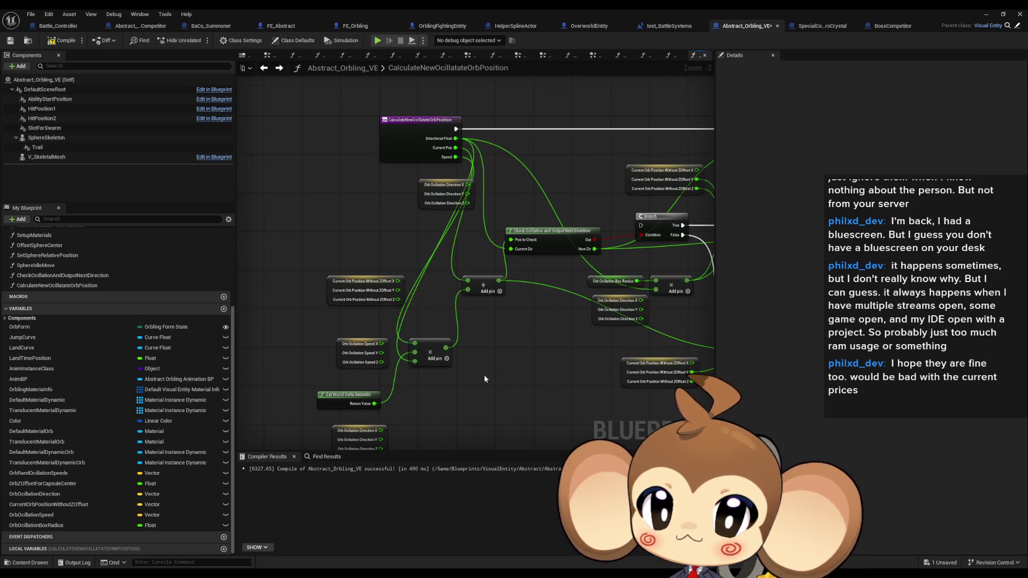
click(420, 144)
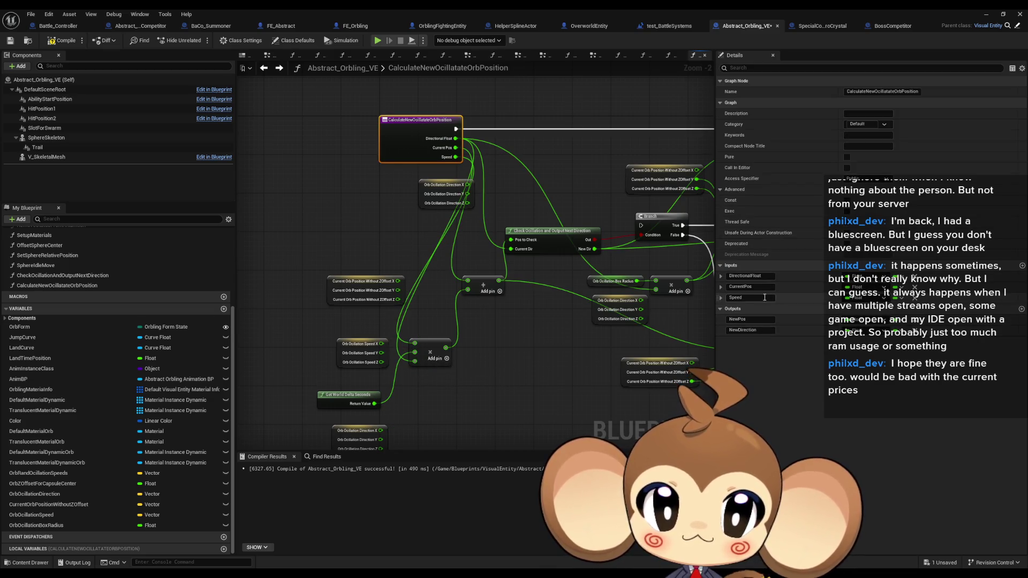
click(719, 277)
click(720, 276)
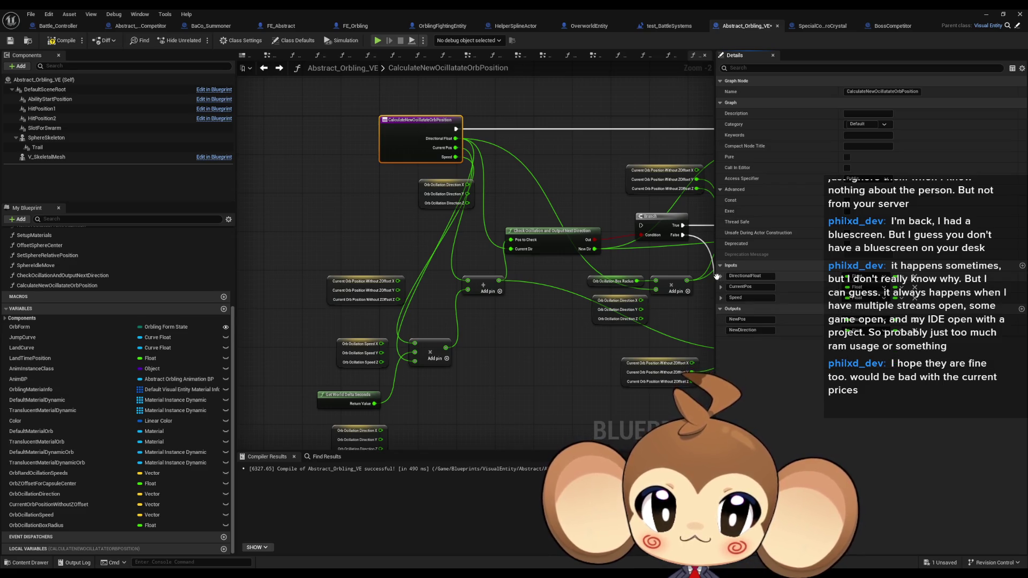
drag(716, 276, 720, 291)
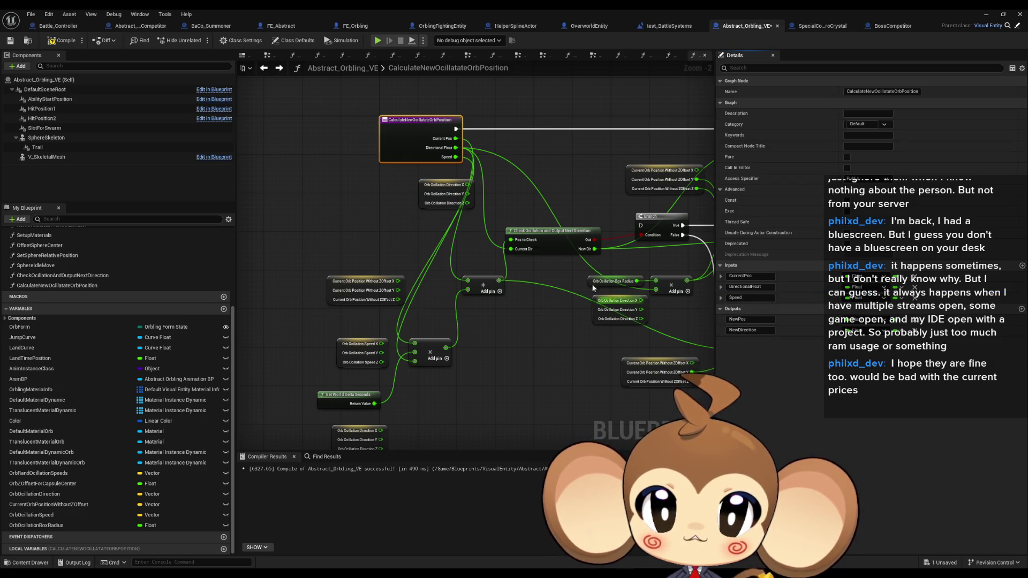
- Delete the old position, speed and Orb Oscillation Direction variable nodes
drag(412, 243, 310, 343)
key(Delete)
drag(388, 436, 387, 436)
key(Delete)
mouse_move(663, 202)
mouse_down()
mouse_move(506, 265)
mouse_move(431, 273)
mouse_move(402, 250)
mouse_move(471, 282)
mouse_up()
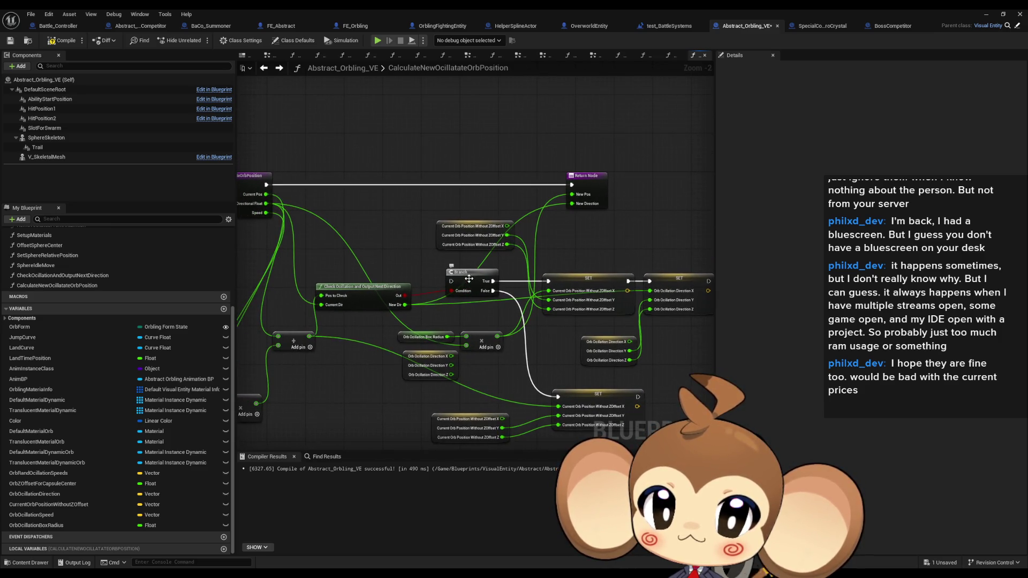
- Paste a second Return Node lower down and wire New Dir and the Add result into it
mouse_move(480, 298)
mouse_down()
mouse_move(446, 303)
mouse_move(524, 207)
mouse_up()
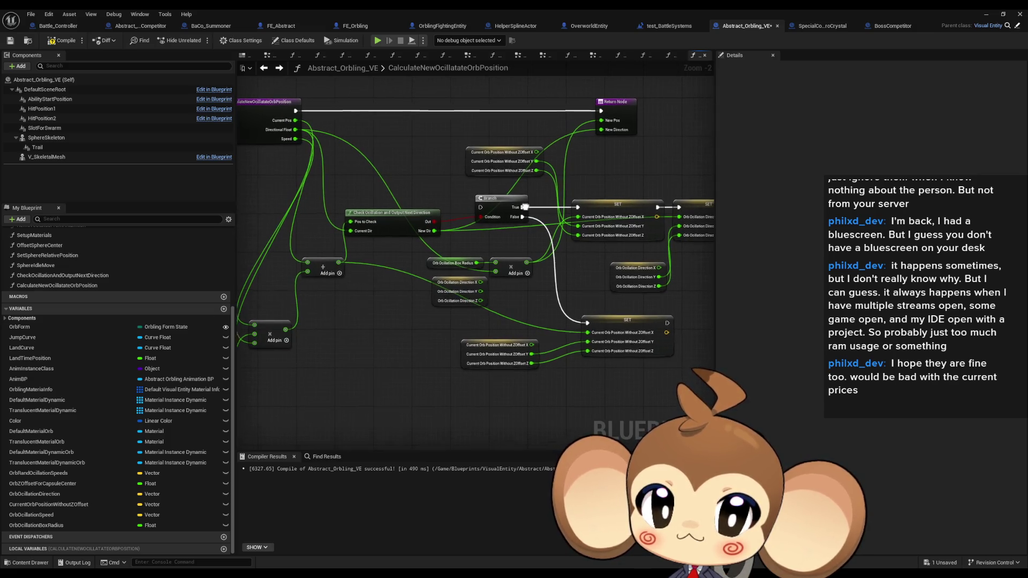
click(620, 107)
drag(634, 162, 588, 187)
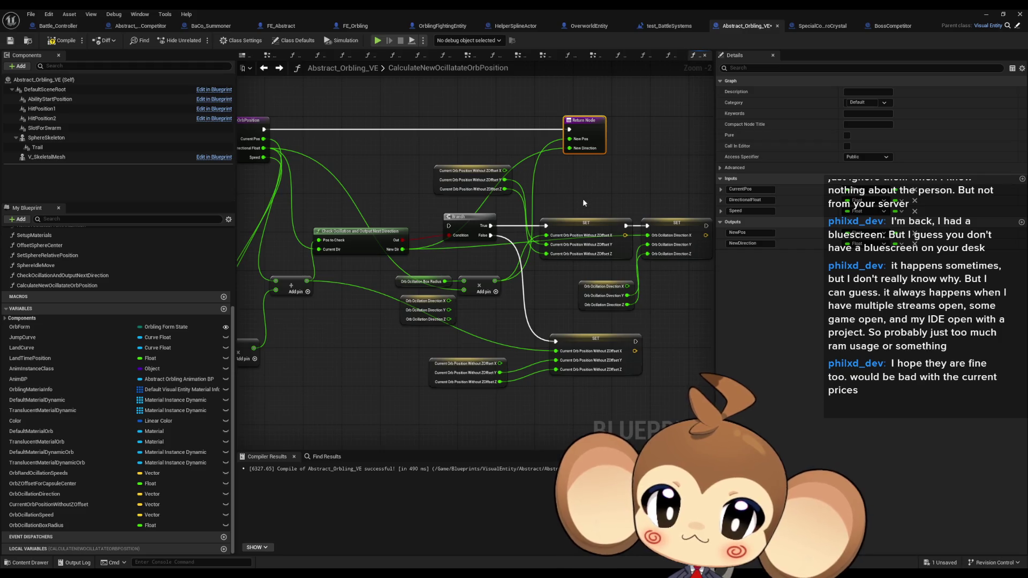
key(ctrl+v)
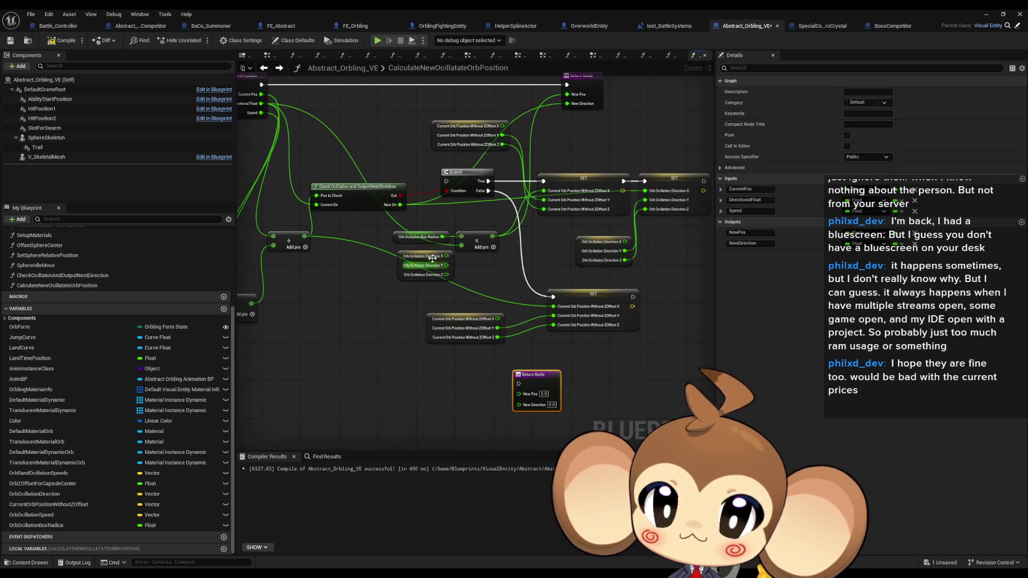
drag(401, 205, 518, 394)
drag(304, 237, 518, 403)
- Delete the leftover SET nodes and the direction node
click(589, 294)
key(Delete)
drag(651, 307, 591, 358)
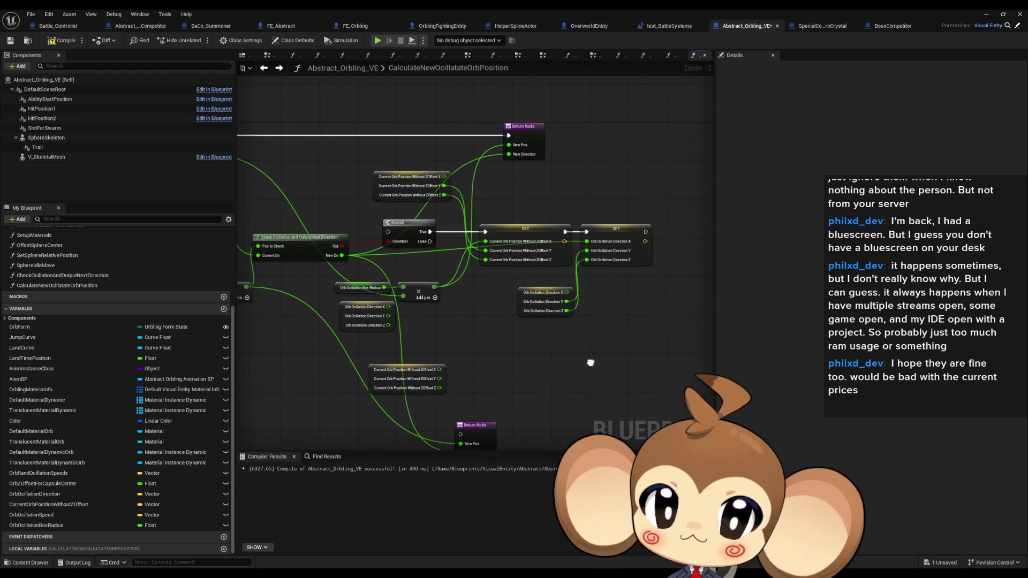
drag(546, 214, 640, 313)
key(Delete)
- Wire Branch True and False to the two Return Nodes, and the entry execution into the Branch
mouse_move(428, 241)
mouse_down()
mouse_move(459, 296)
mouse_move(474, 424)
mouse_move(459, 434)
mouse_up()
mouse_move(429, 231)
mouse_down()
mouse_move(457, 213)
mouse_move(508, 135)
mouse_up()
mouse_move(387, 231)
mouse_down()
mouse_move(337, 155)
mouse_move(322, 156)
mouse_up()
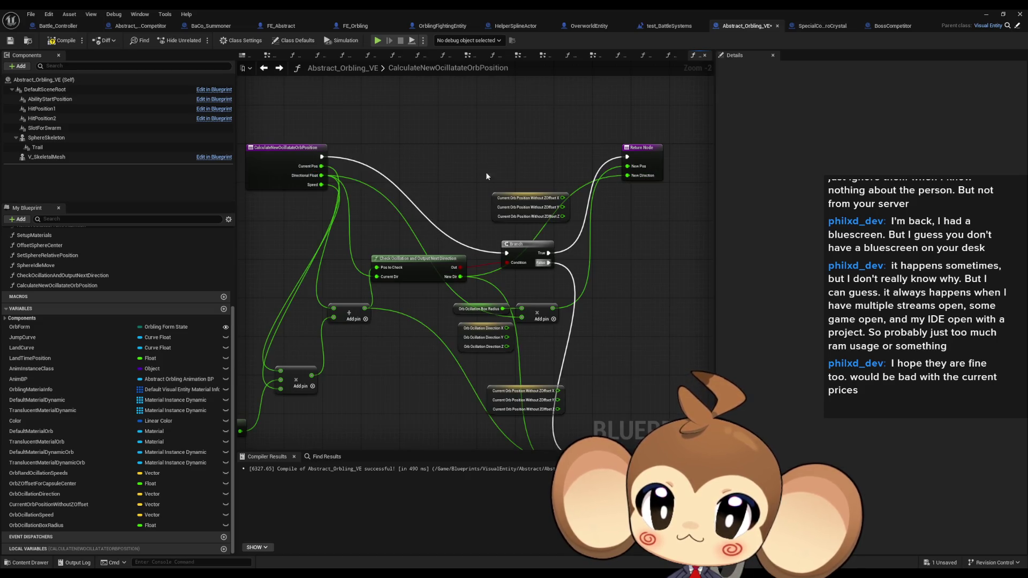
drag(520, 333, 433, 299)
mouse_move(518, 198)
mouse_down()
mouse_move(554, 276)
mouse_move(533, 180)
mouse_up()
- Shift Branch, Check Oscillation, Add, Return and multiply nodes right to free space on the left
mouse_move(452, 292)
mouse_down()
mouse_move(481, 265)
mouse_move(470, 225)
mouse_up()
drag(535, 177, 584, 178)
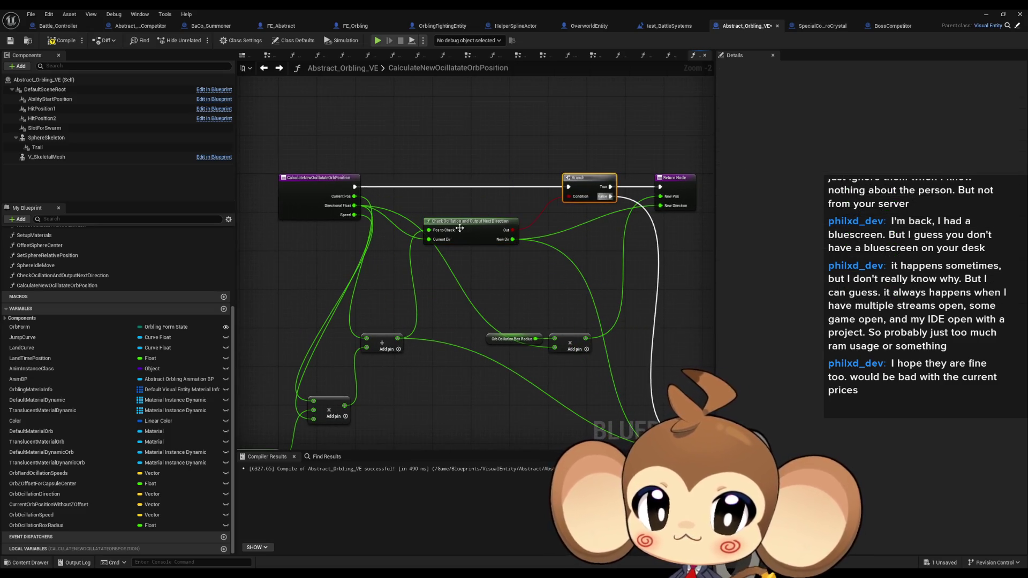
drag(458, 218, 482, 213)
mouse_move(383, 338)
mouse_down()
mouse_move(402, 268)
mouse_move(455, 222)
mouse_up()
mouse_move(371, 362)
mouse_down()
mouse_move(399, 234)
mouse_move(262, 248)
mouse_up()
drag(328, 109, 413, 210)
drag(482, 270, 642, 445)
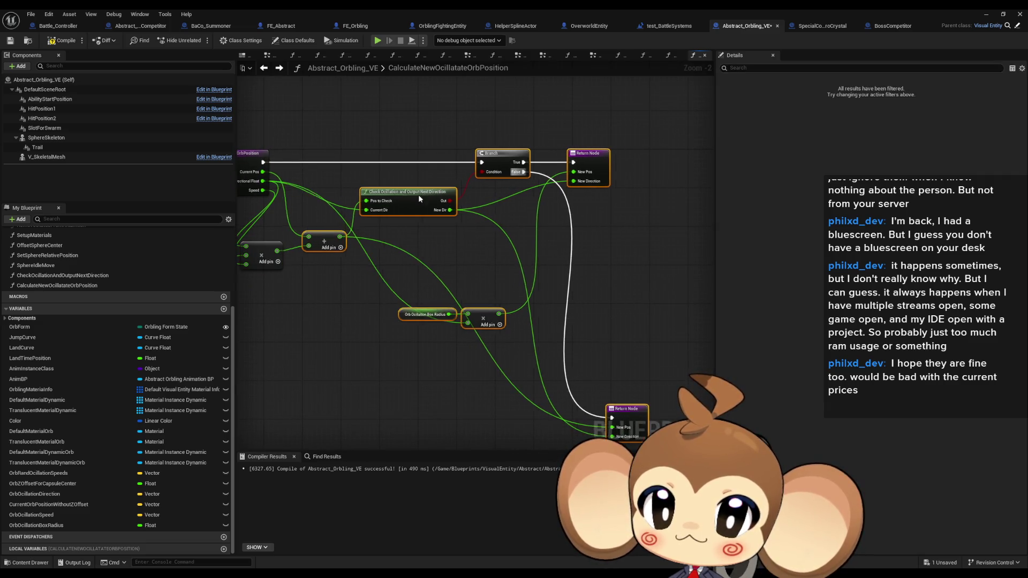
drag(413, 194, 509, 190)
drag(263, 243, 337, 240)
- Place a Get World Delta Seconds node on the left of the graph
drag(299, 289, 442, 257)
drag(353, 268, 411, 255)
scroll(411, 255, up, 3)
- Add Get Speed, Get Directional Float and Get Current Pos getter nodes
click(311, 328)
right_click(305, 333)
text(get speed)
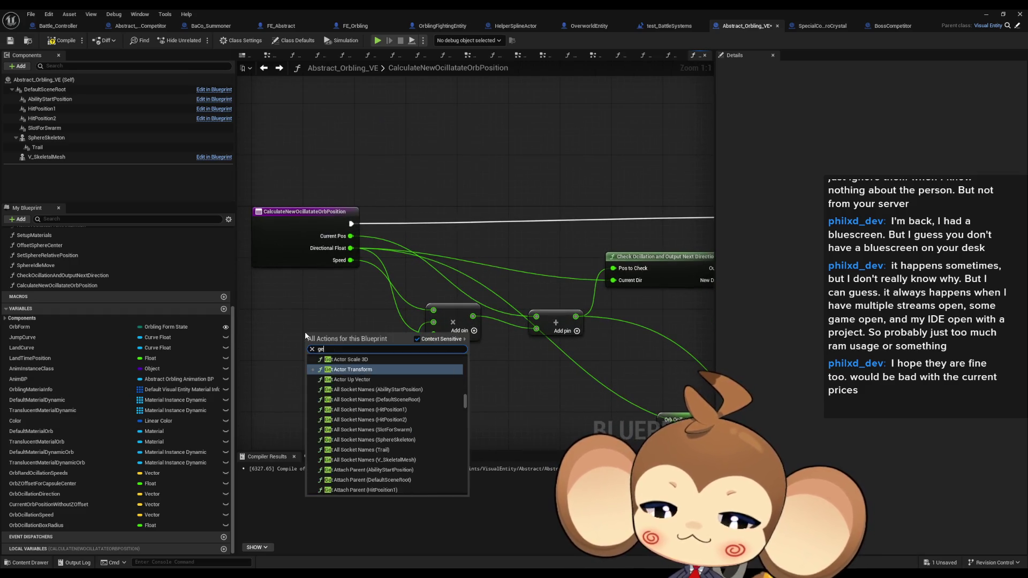
key(Return)
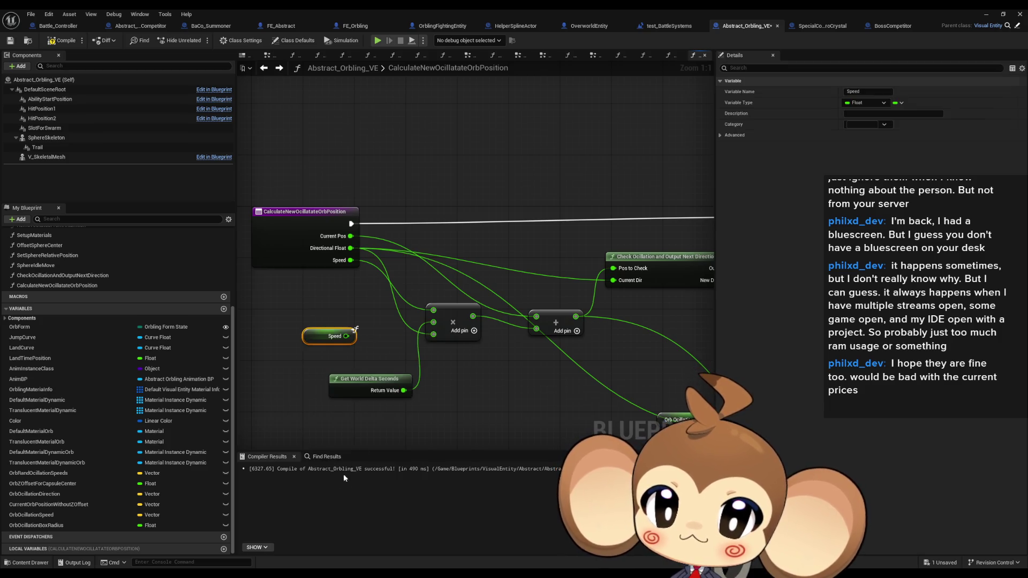
right_click(269, 372)
text(getr)
key(BackSpace)
text(dir fl)
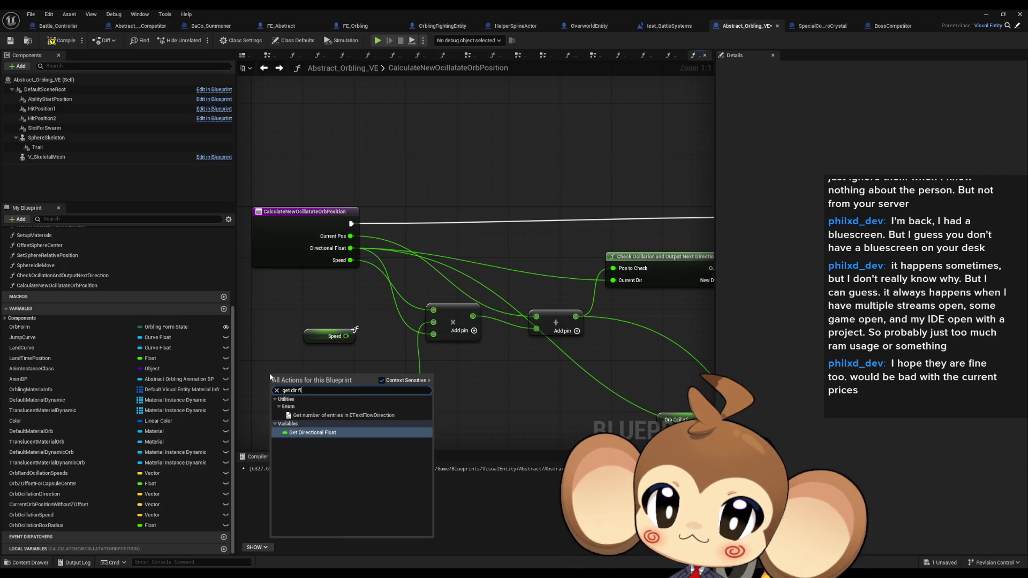
key(Return)
right_click(286, 412)
text(get cur pos)
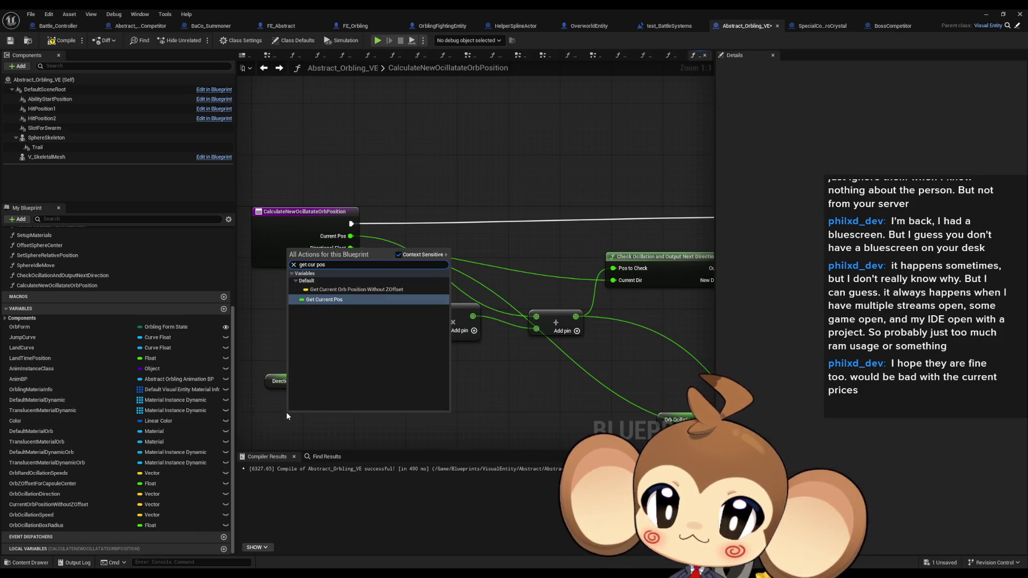
key(Return)
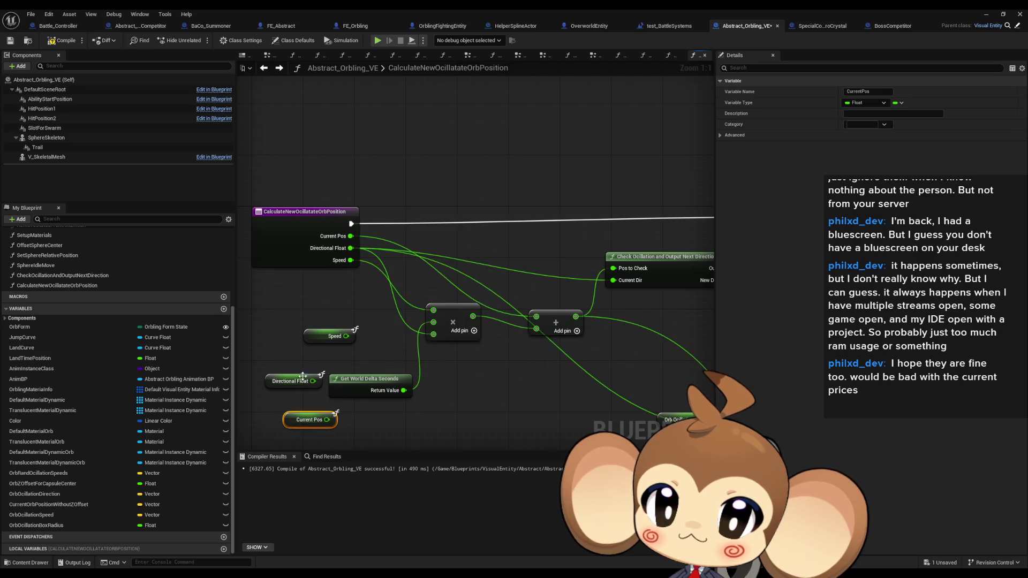
- Wire Directional Float into the math node and paste copies for Check Oscillation's Current Dir
drag(313, 381, 433, 335)
click(283, 381)
key(ctrl+c)
key(ctrl+v)
mouse_move(613, 280)
mouse_down()
mouse_move(551, 250)
mouse_move(499, 242)
mouse_up()
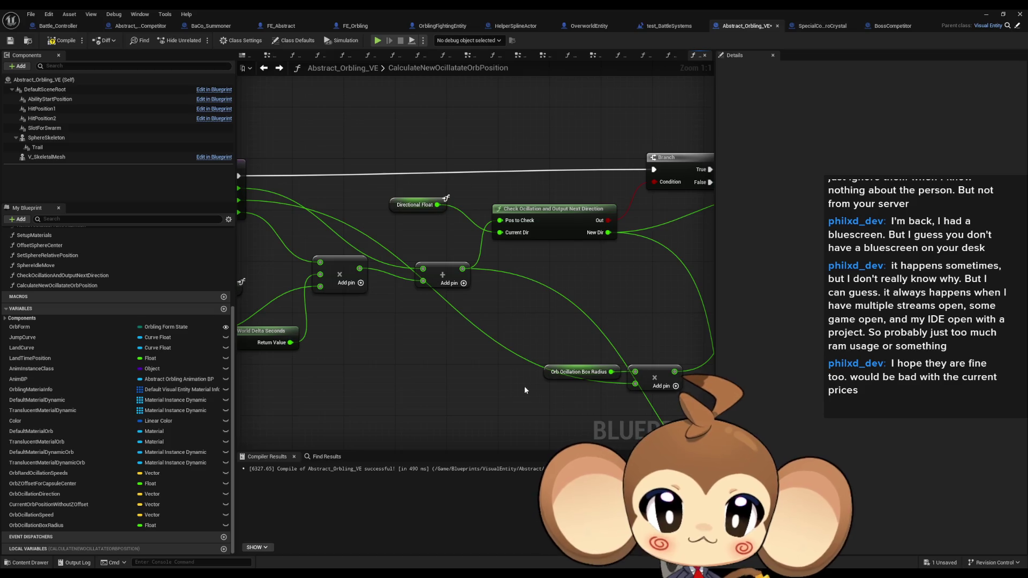
key(ctrl+v)
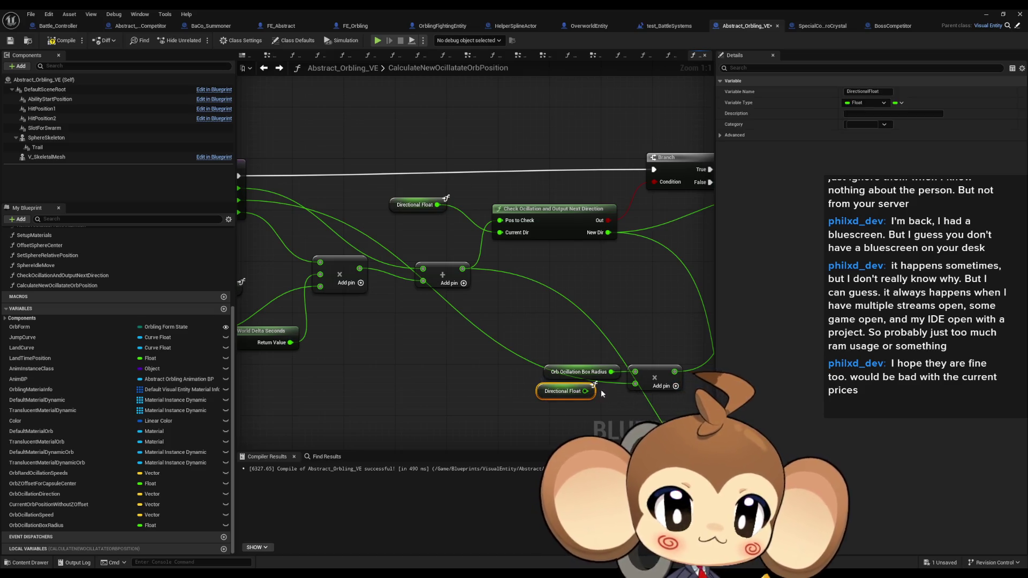
drag(419, 364, 548, 373)
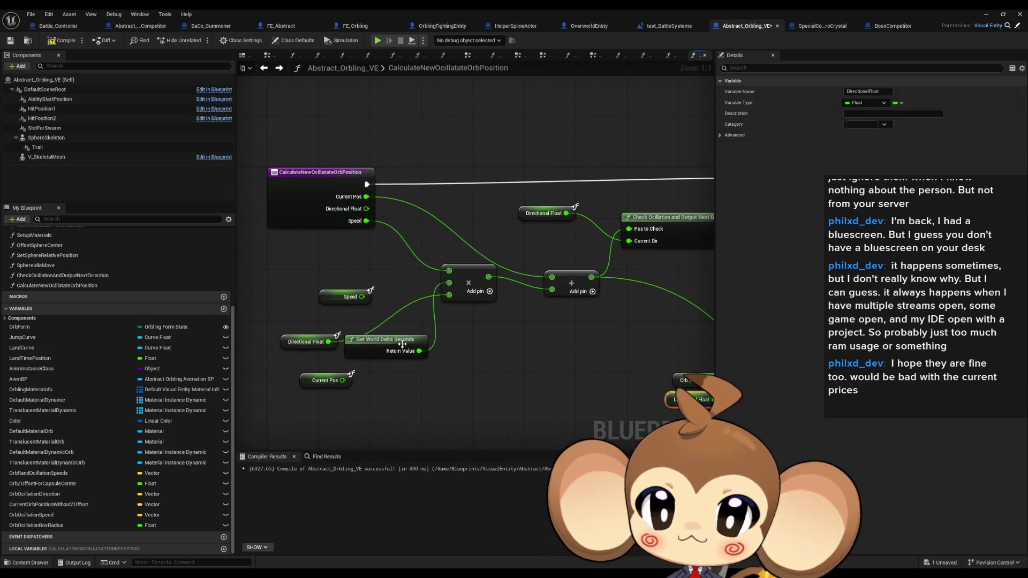
- Wire the Speed getter into the multiply node and Current Pos into the Add node
click(353, 297)
mouse_move(362, 296)
mouse_down()
mouse_move(452, 274)
mouse_move(385, 276)
mouse_up()
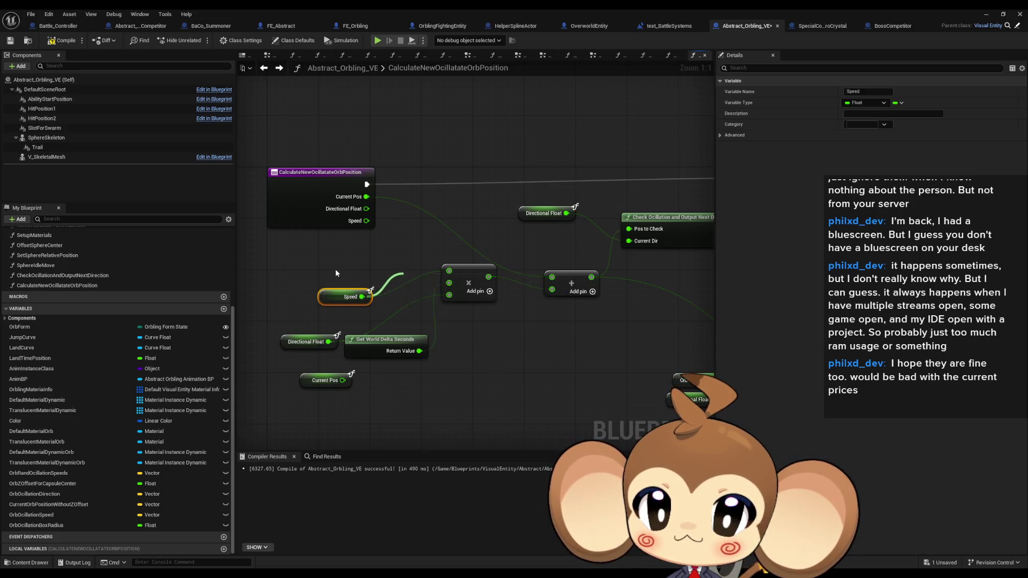
drag(356, 286, 395, 276)
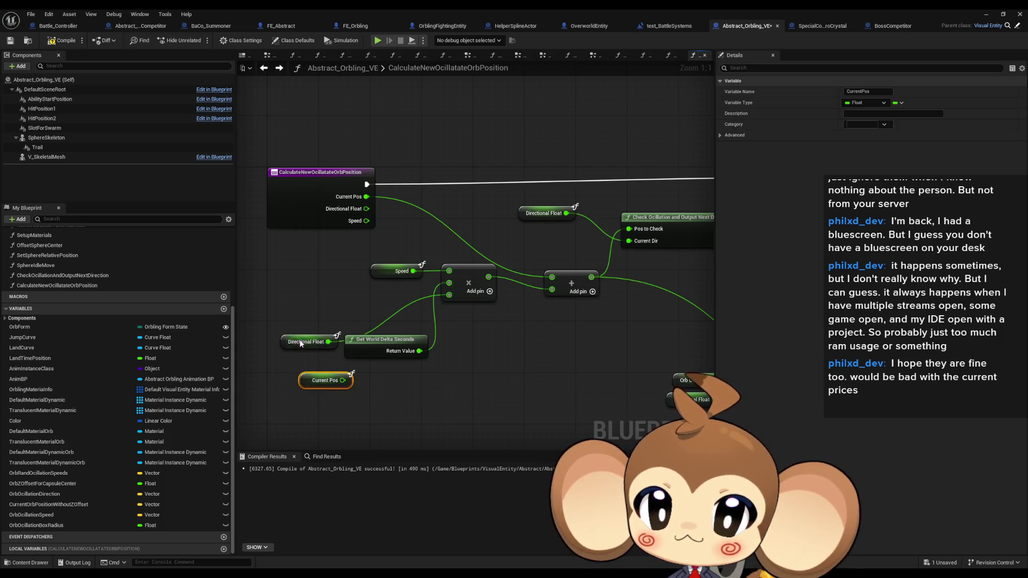
drag(298, 344, 380, 306)
key(ctrl+x)
key(ctrl+v)
drag(503, 239, 553, 276)
click(493, 349)
- Rearrange the Speed, multiply, Current Pos and Add nodes into a compact group
mouse_move(389, 303)
mouse_down()
mouse_move(392, 335)
mouse_move(383, 305)
mouse_up()
shift+click(401, 270)
shift+click(469, 274)
mouse_move(468, 274)
mouse_down()
mouse_move(424, 284)
mouse_move(366, 325)
mouse_up()
drag(484, 246, 363, 298)
drag(583, 281, 442, 306)
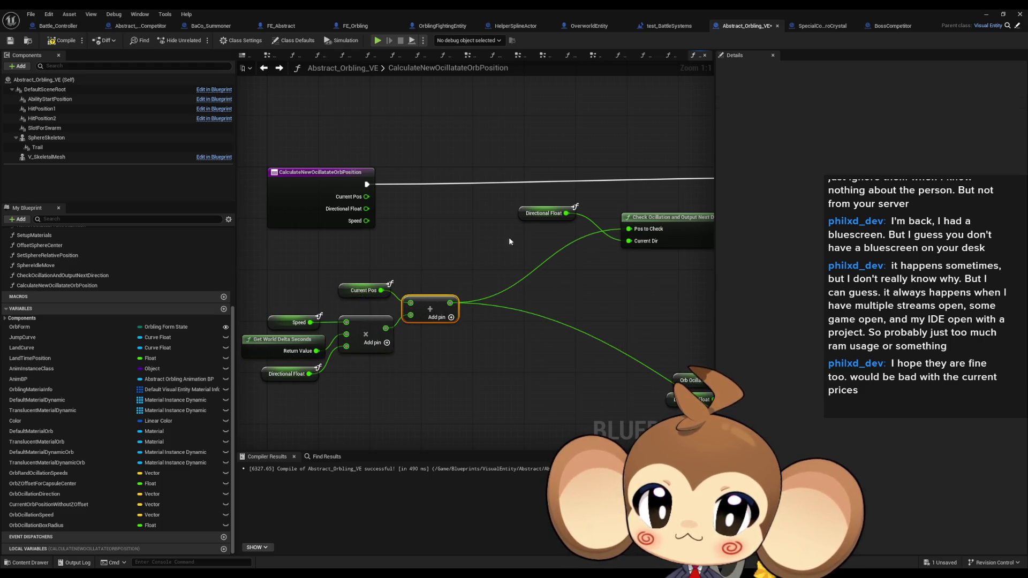
- Connect a Directional Float getter to Check Oscillation's Current Dir and move the math nodes left
mouse_move(566, 213)
mouse_down()
mouse_move(500, 294)
mouse_move(428, 347)
mouse_up()
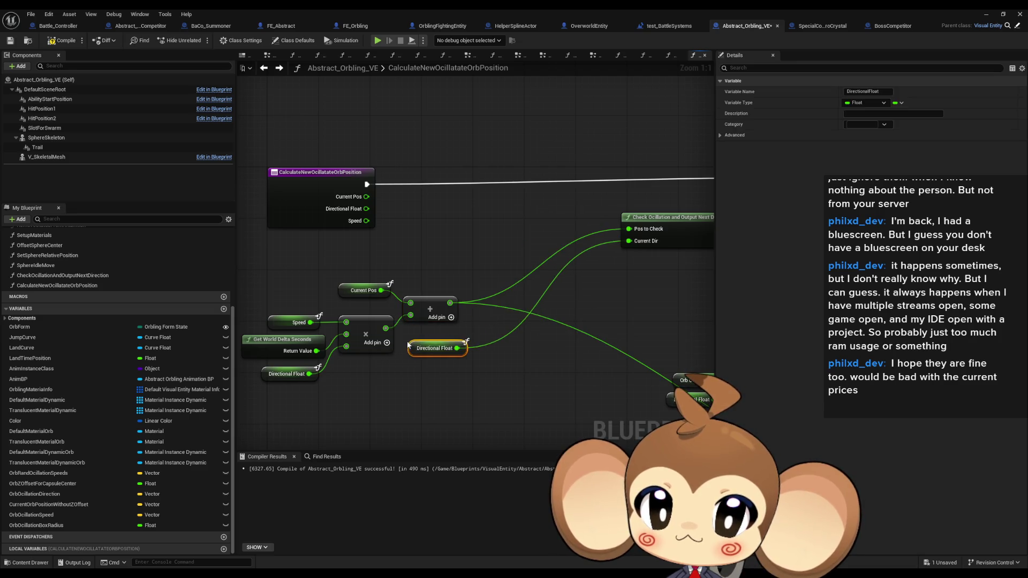
mouse_move(628, 229)
mouse_down()
mouse_move(541, 265)
mouse_move(585, 213)
mouse_move(434, 298)
mouse_move(554, 289)
mouse_move(587, 267)
mouse_up()
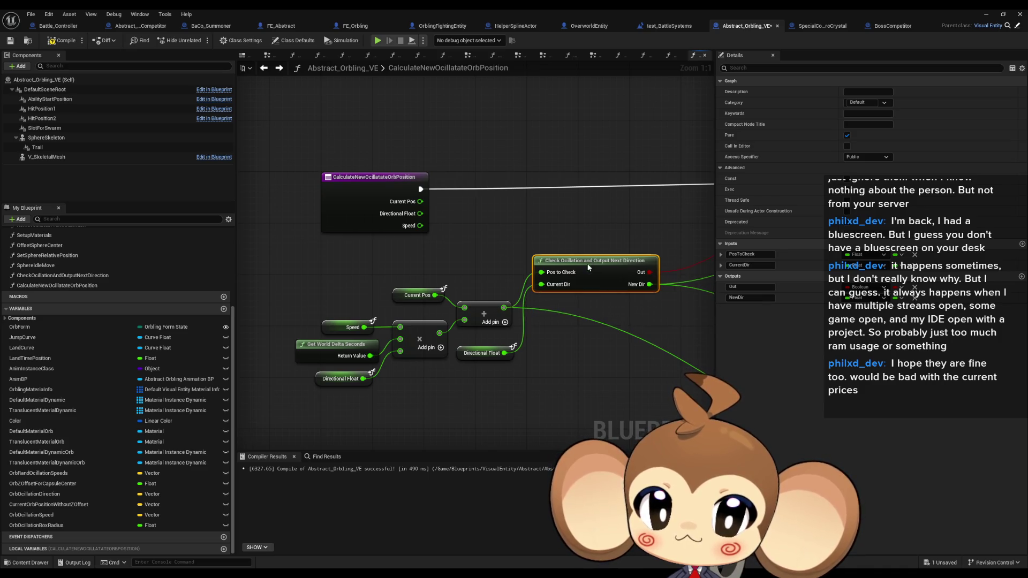
drag(335, 264, 663, 388)
drag(626, 269, 414, 269)
scroll(411, 289, down, 3)
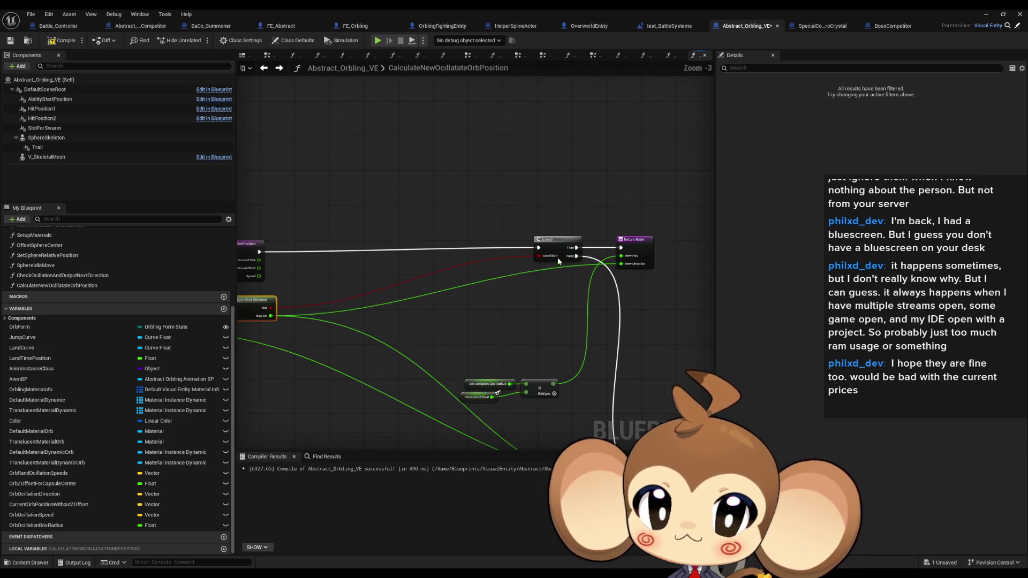
- Pull the radius multiply group beside the Branch and stack both Return Nodes next to it
click(324, 248)
drag(324, 248, 309, 252)
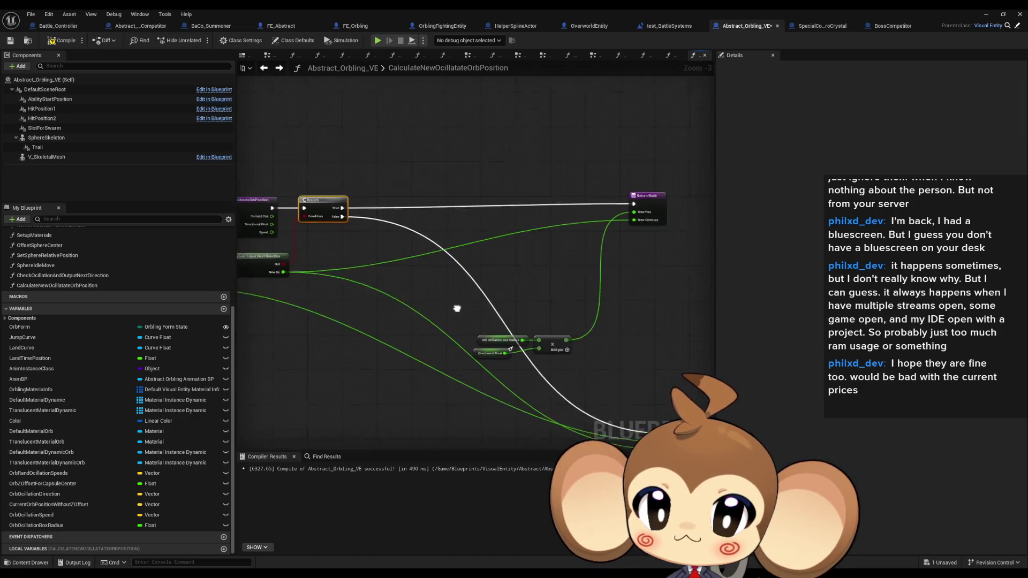
mouse_move(476, 320)
mouse_down()
mouse_move(561, 297)
mouse_move(405, 213)
mouse_up()
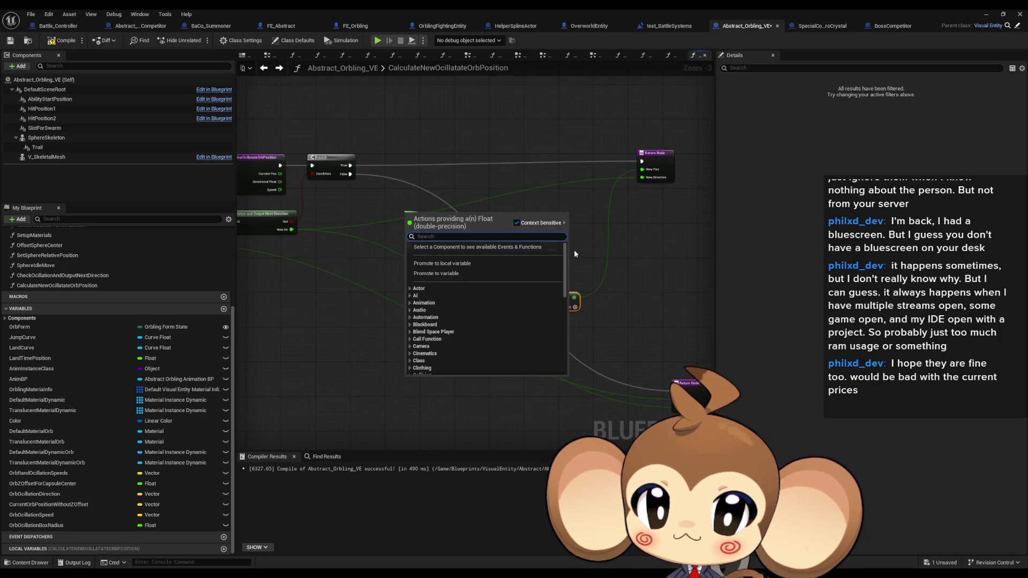
key(Escape)
mouse_move(560, 296)
mouse_down()
mouse_move(396, 214)
mouse_move(403, 206)
mouse_up()
drag(643, 160, 486, 166)
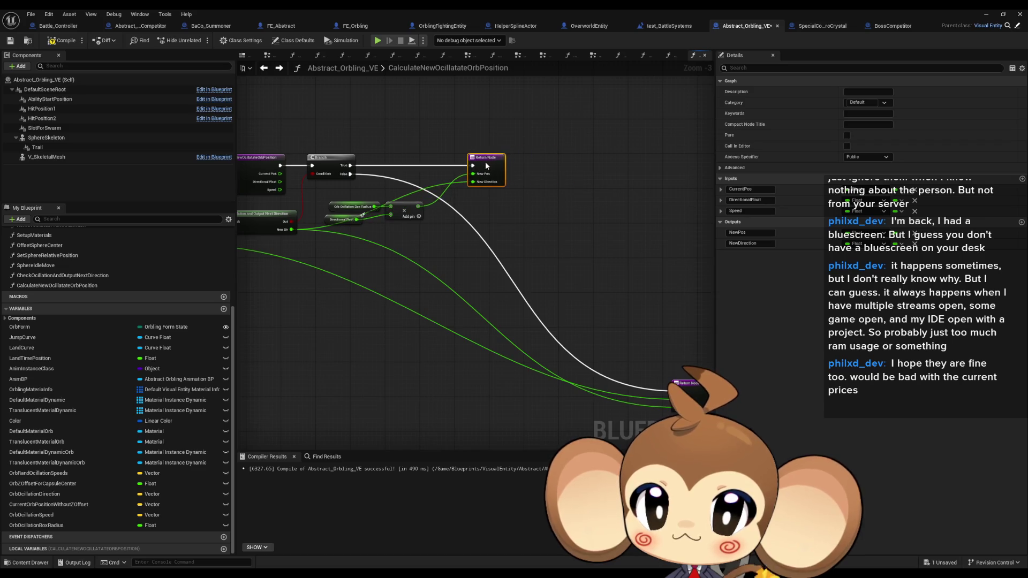
drag(687, 384, 483, 235)
- Review the Speed and Directional Float getters, then recentre on the Branch and Return Nodes
scroll(483, 235, up, 2)
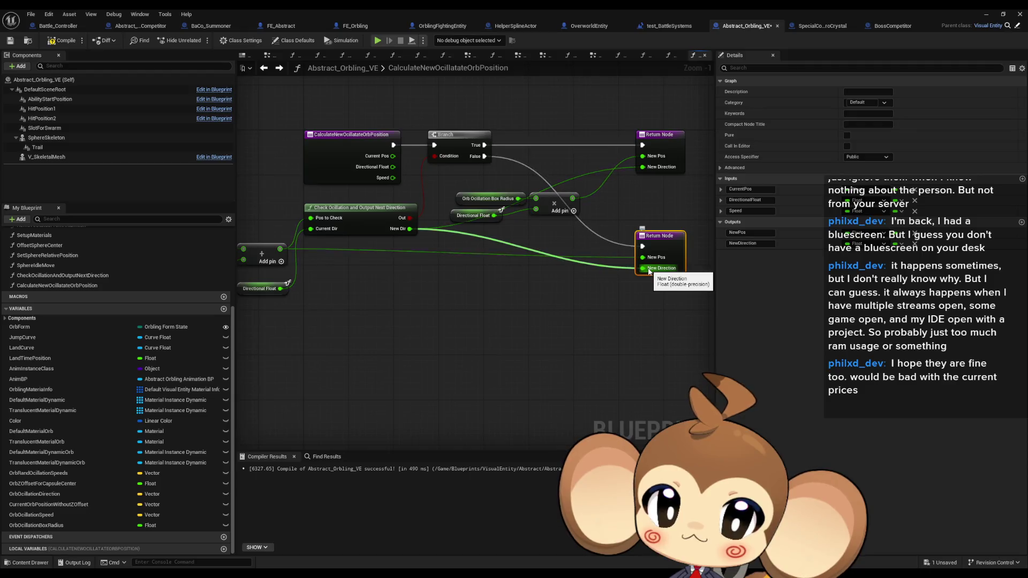
mouse_move(565, 305)
mouse_down()
mouse_move(573, 321)
mouse_move(518, 325)
mouse_up()
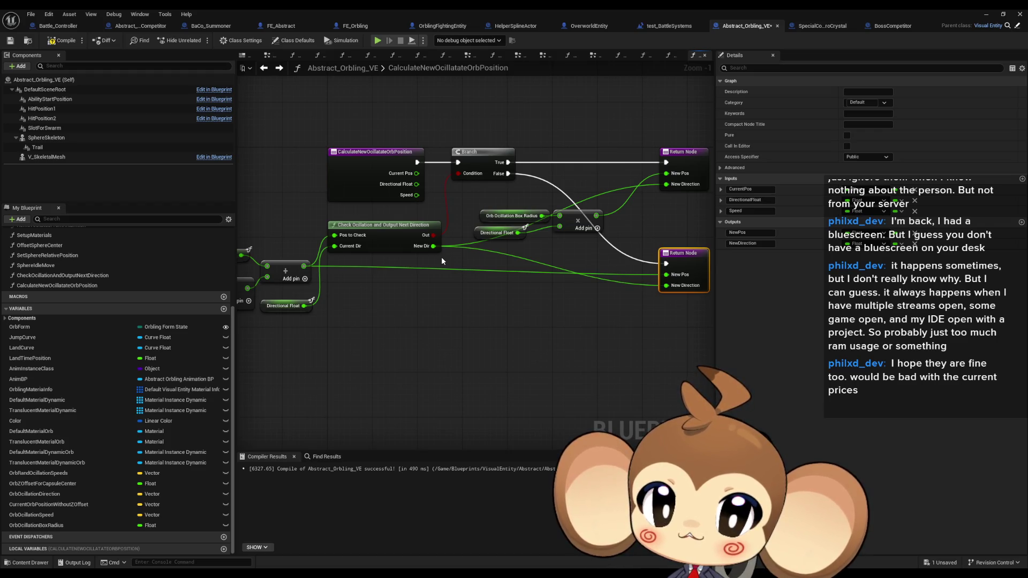
scroll(441, 256, up, 1)
drag(452, 248, 566, 247)
click(393, 242)
click(302, 278)
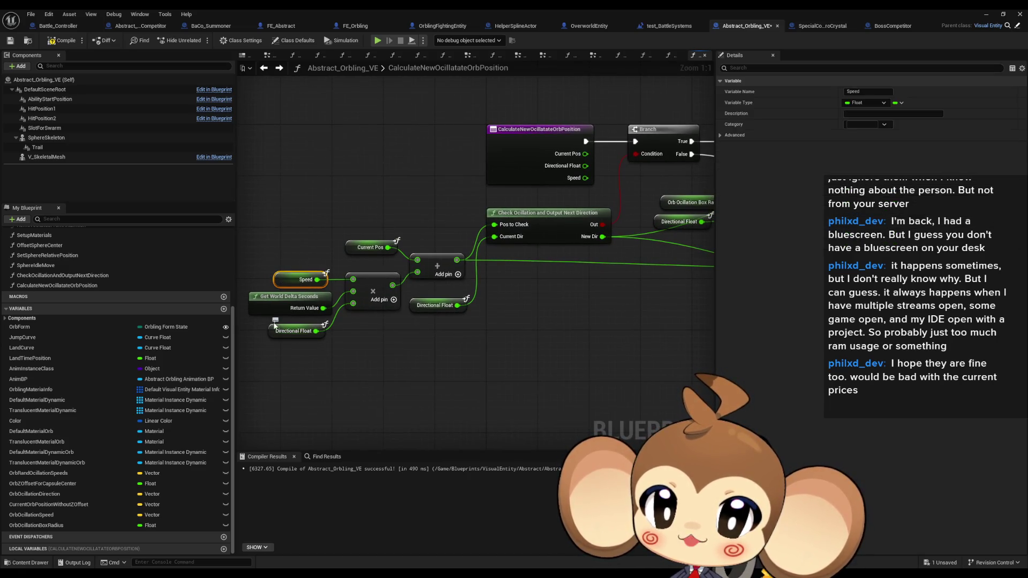
click(311, 331)
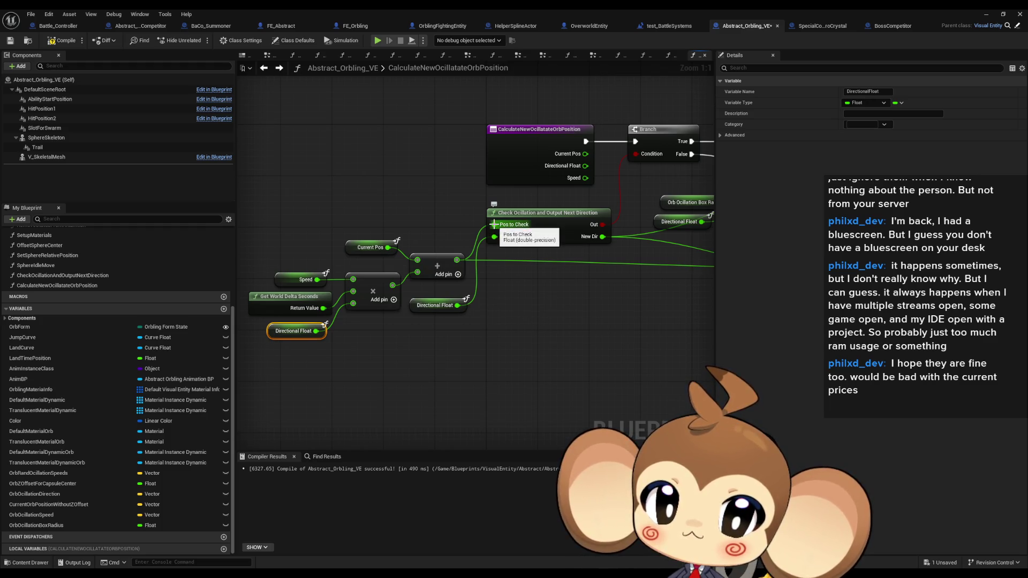
drag(470, 335, 443, 308)
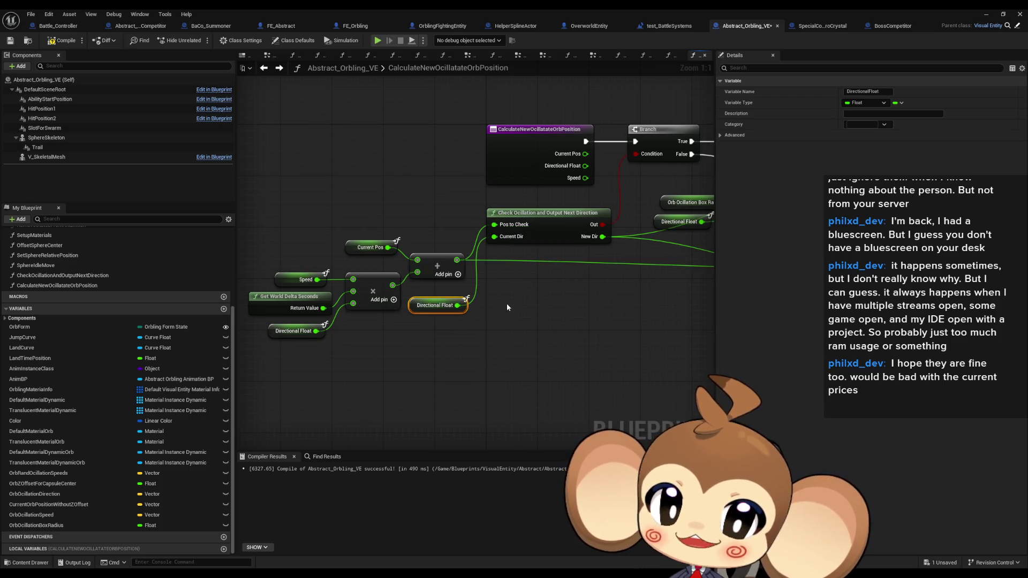
drag(506, 307, 380, 370)
drag(442, 258, 377, 256)
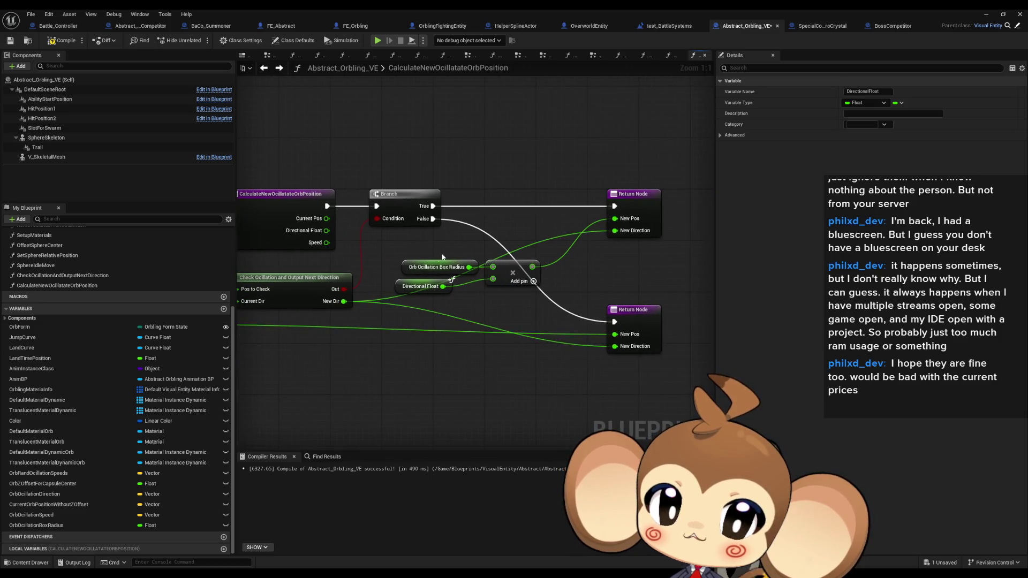
- Undo an accidental Directional Float getter move and look over the node chain
drag(415, 288, 435, 294)
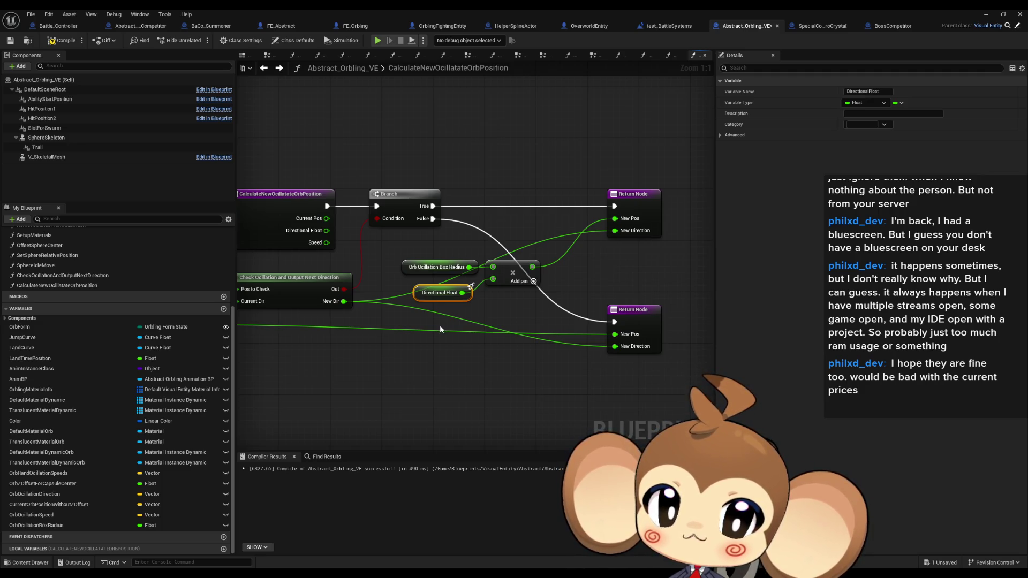
key(ctrl+z)
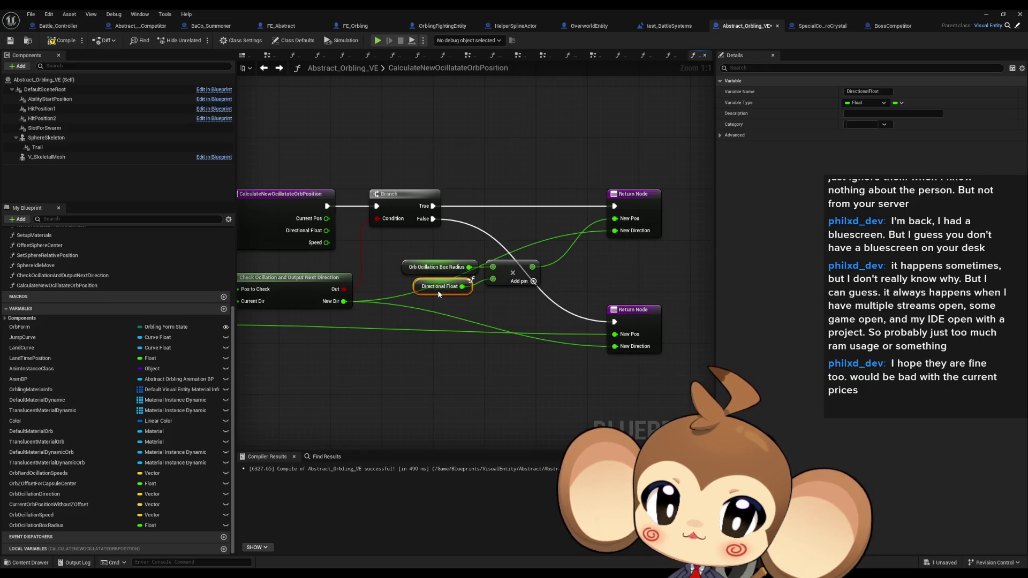
mouse_move(600, 333)
mouse_down()
mouse_move(488, 351)
mouse_move(385, 315)
mouse_move(449, 318)
mouse_up()
mouse_move(358, 334)
mouse_down()
mouse_move(595, 331)
mouse_move(411, 338)
mouse_move(470, 335)
mouse_move(382, 328)
mouse_up()
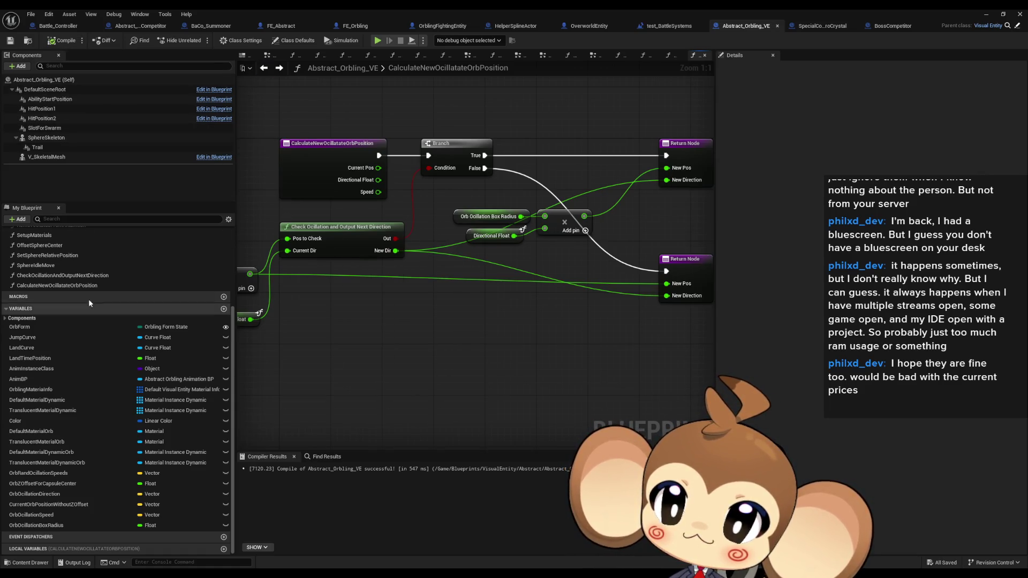
- Open SphereIdleMove and drop in a CalculateNewOcillateOrbPosition call node
double_click(35, 265)
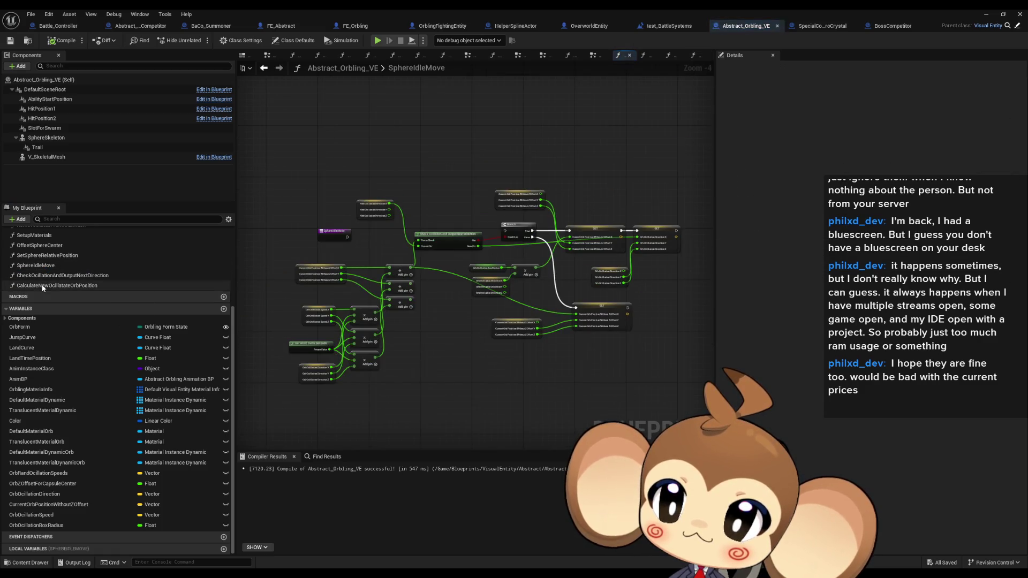
drag(43, 288, 377, 356)
scroll(377, 356, up, 5)
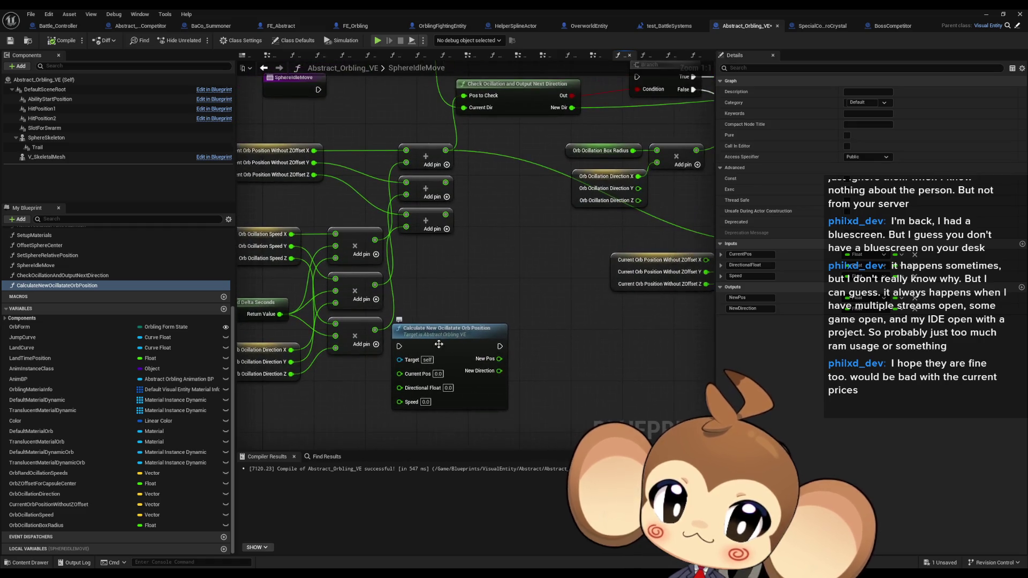
scroll(479, 326, down, 3)
- Move the Calculate node into open space and paste two more copies below it
click(473, 369)
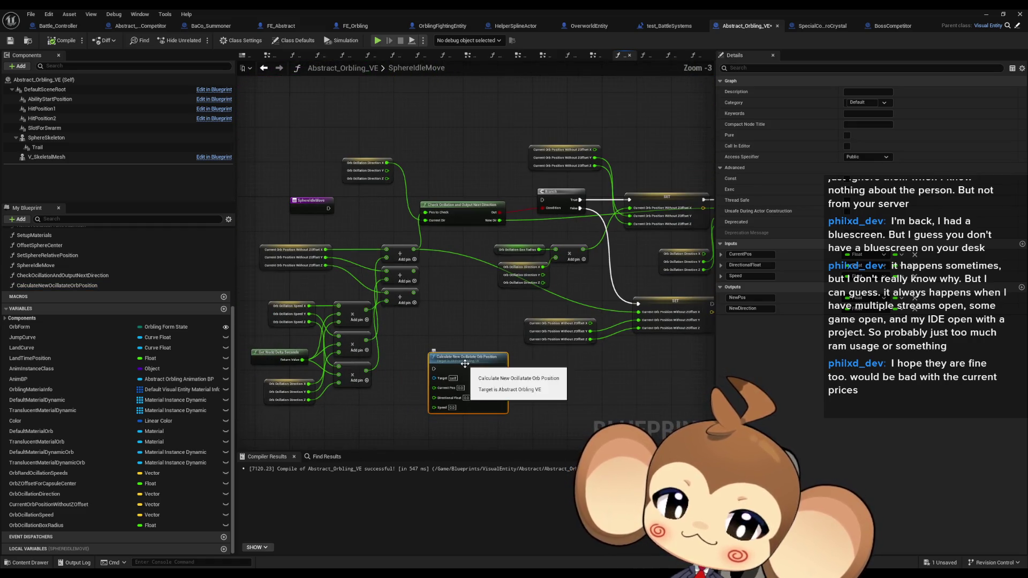
scroll(452, 361, up, 1)
drag(452, 361, 474, 292)
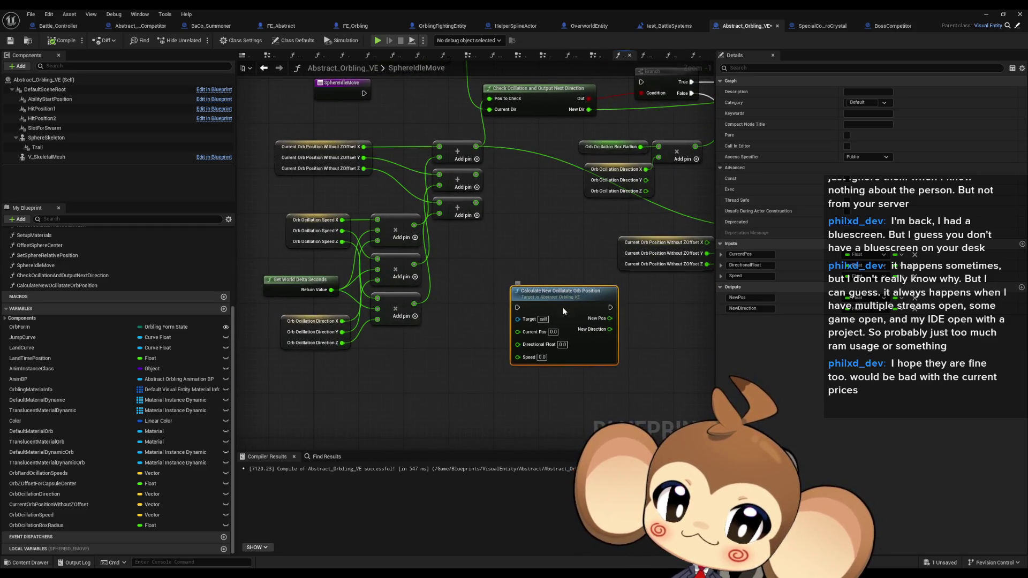
drag(560, 311, 517, 294)
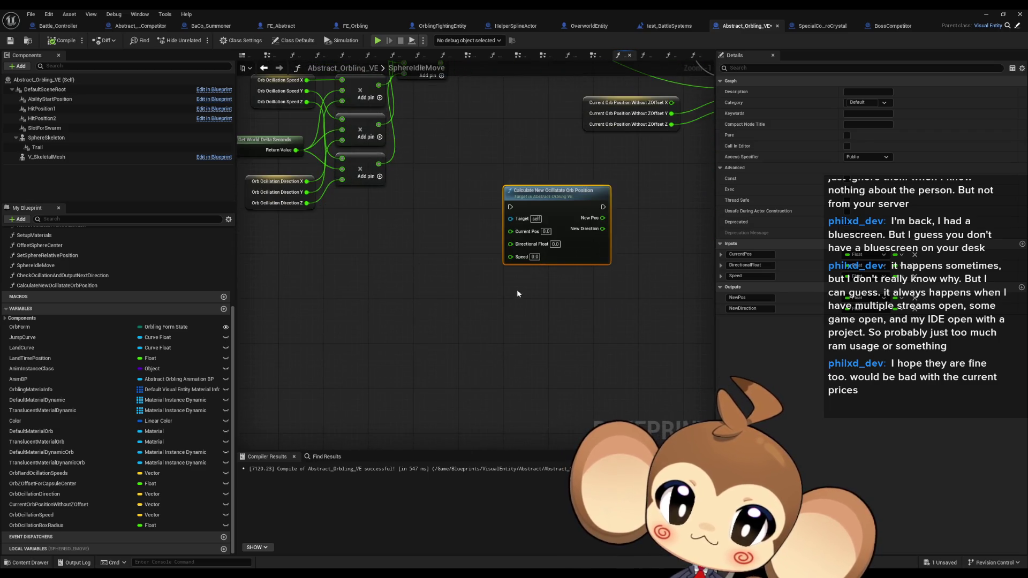
key(ctrl+v)
key(ctrl+v)
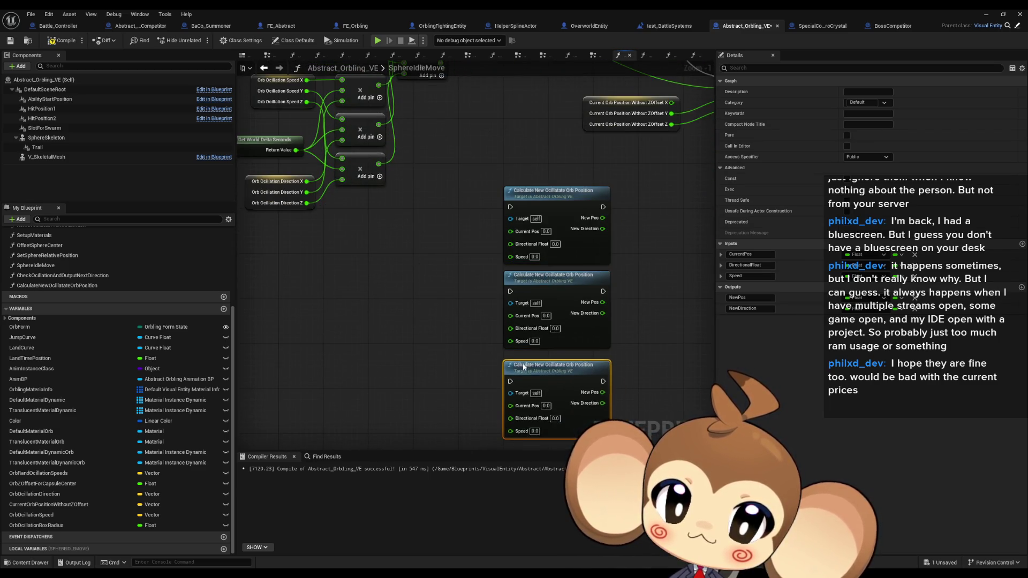
click(409, 338)
scroll(364, 333, down, 1)
drag(364, 333, 393, 324)
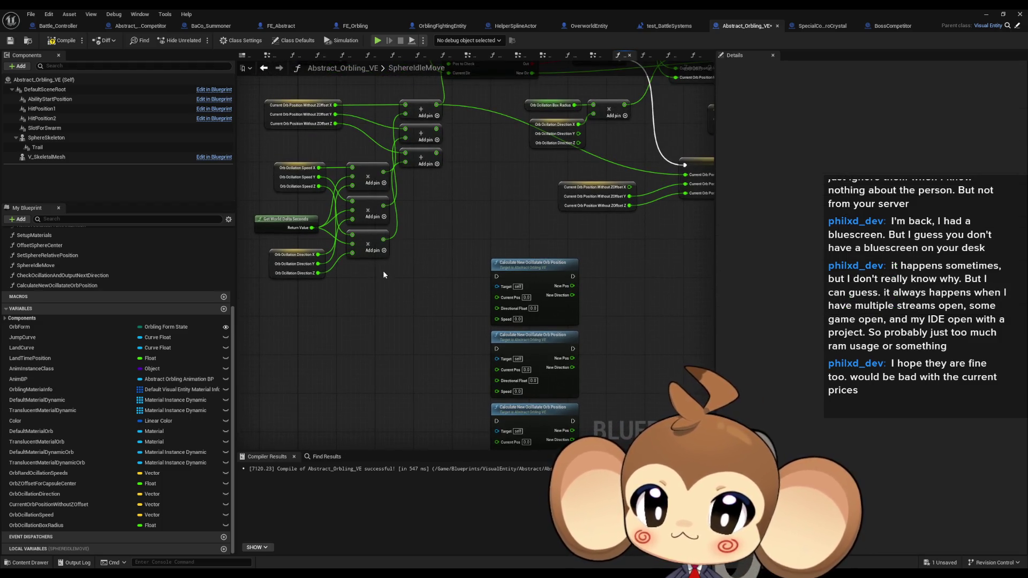
mouse_move(281, 142)
mouse_down()
mouse_move(296, 167)
mouse_move(327, 153)
mouse_up()
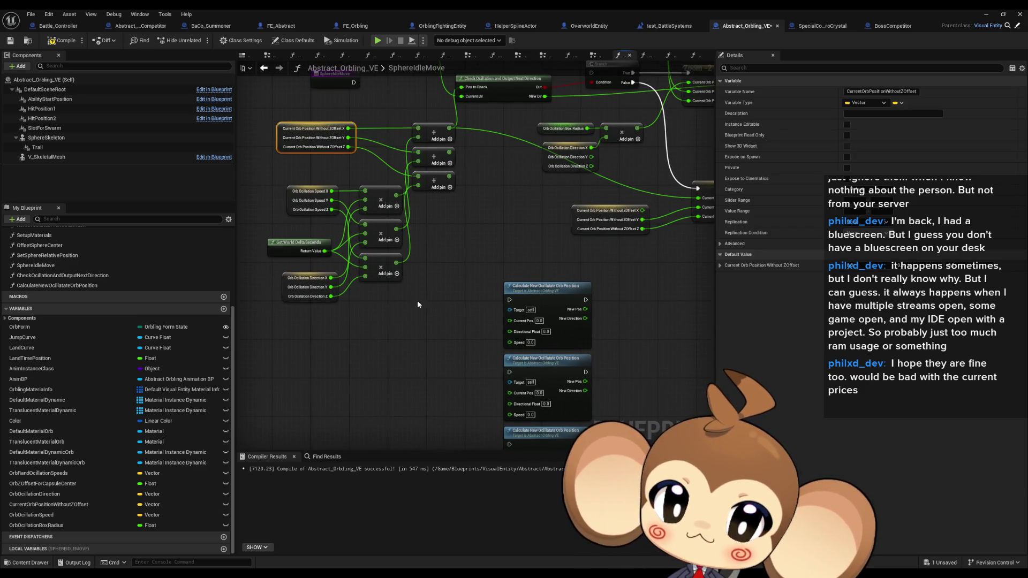
- Move the Current Orb Position node beside the Calculate nodes and wire its X–Z into them
key(ctrl+x)
key(ctrl+v)
scroll(459, 358, up, 2)
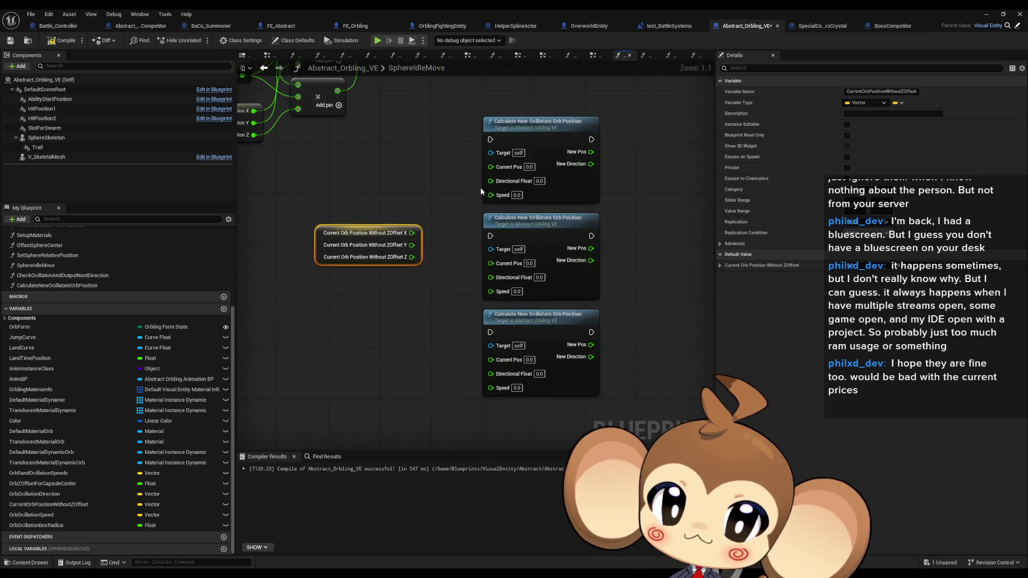
mouse_move(495, 168)
mouse_down()
mouse_move(412, 234)
mouse_move(471, 268)
mouse_move(491, 262)
mouse_up()
mouse_move(493, 358)
mouse_down()
mouse_move(411, 257)
mouse_move(367, 251)
mouse_up()
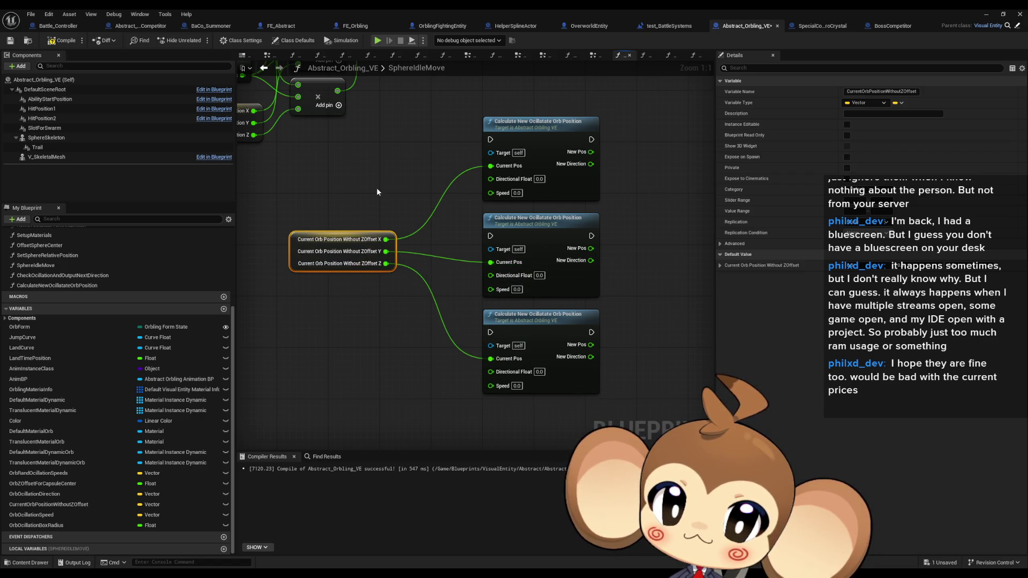
scroll(402, 219, down, 1)
- Copy the Orb Oscillation Direction node and wire its X–Z into each Directional Float pin
click(297, 219)
key(ctrl+c)
key(ctrl+v)
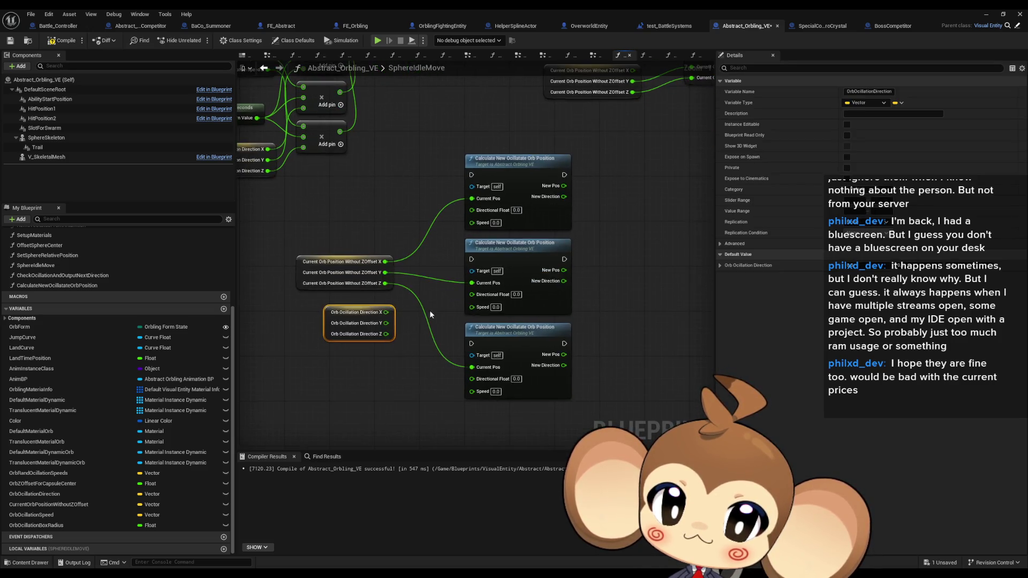
mouse_move(471, 209)
mouse_down()
mouse_move(385, 312)
mouse_move(409, 316)
mouse_move(472, 294)
mouse_up()
drag(474, 379, 386, 334)
- Wire Orb Oscillation Speed X, Y and Z into the three Calculate nodes
mouse_move(340, 181)
mouse_down()
mouse_move(490, 271)
mouse_move(373, 367)
mouse_move(486, 230)
mouse_move(506, 223)
mouse_up()
drag(506, 308, 420, 370)
drag(506, 392, 420, 381)
click(459, 404)
- Add a SET OrbOscillationDirection node to the right of the Calculate nodes
scroll(614, 247, down, 1)
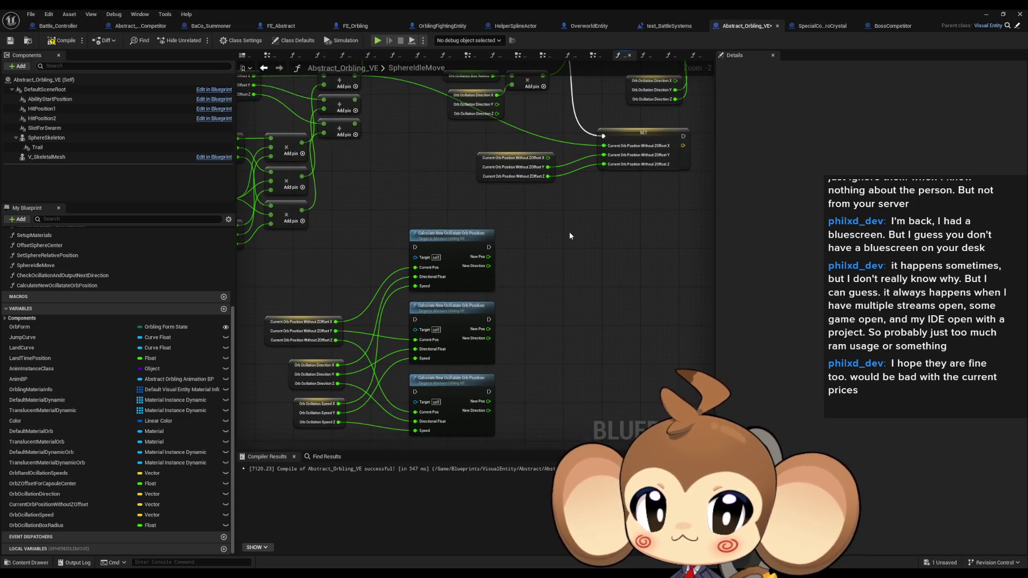
drag(569, 235, 648, 239)
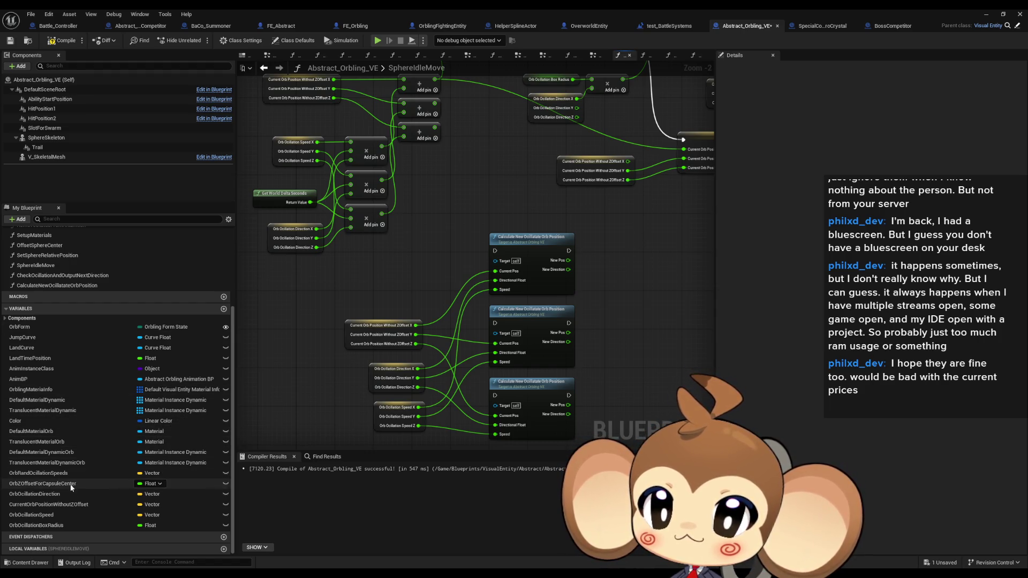
click(51, 514)
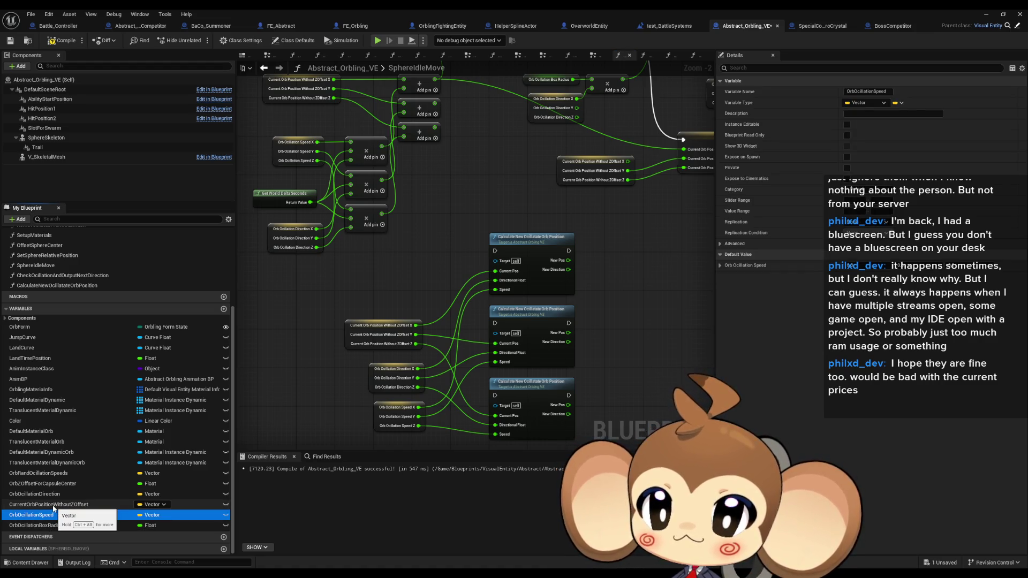
drag(50, 496, 639, 320)
click(663, 338)
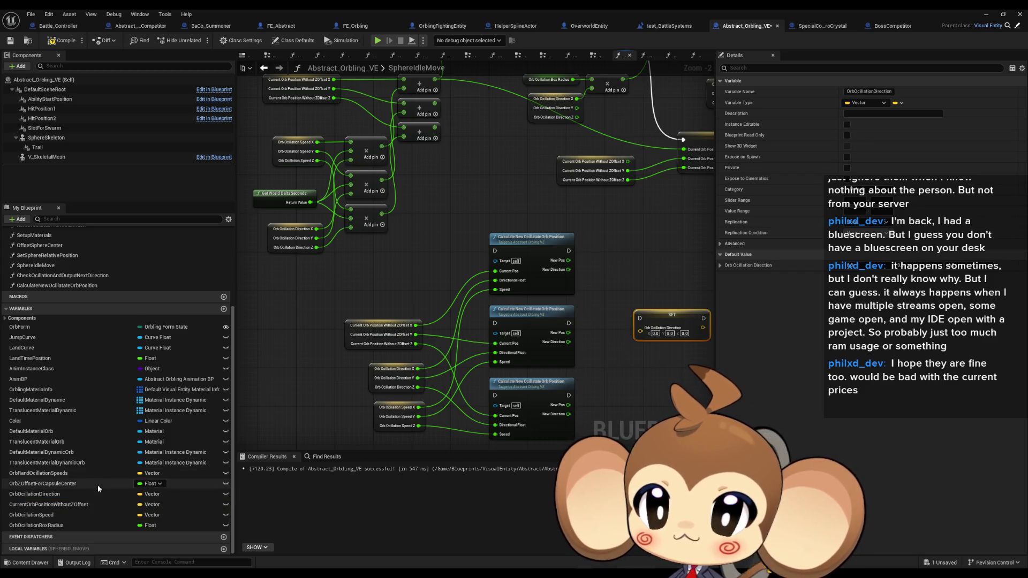
- Add a CurrentOrbPositionWithoutZOffset setter and split both setters' vector inputs into X, Y, Z
click(64, 504)
click(647, 272)
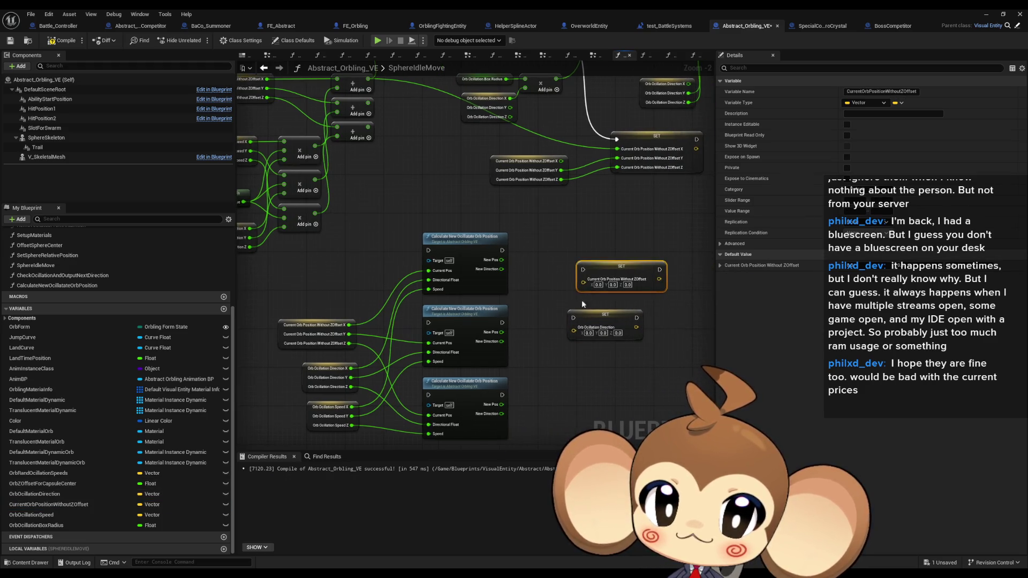
right_click(576, 328)
click(599, 373)
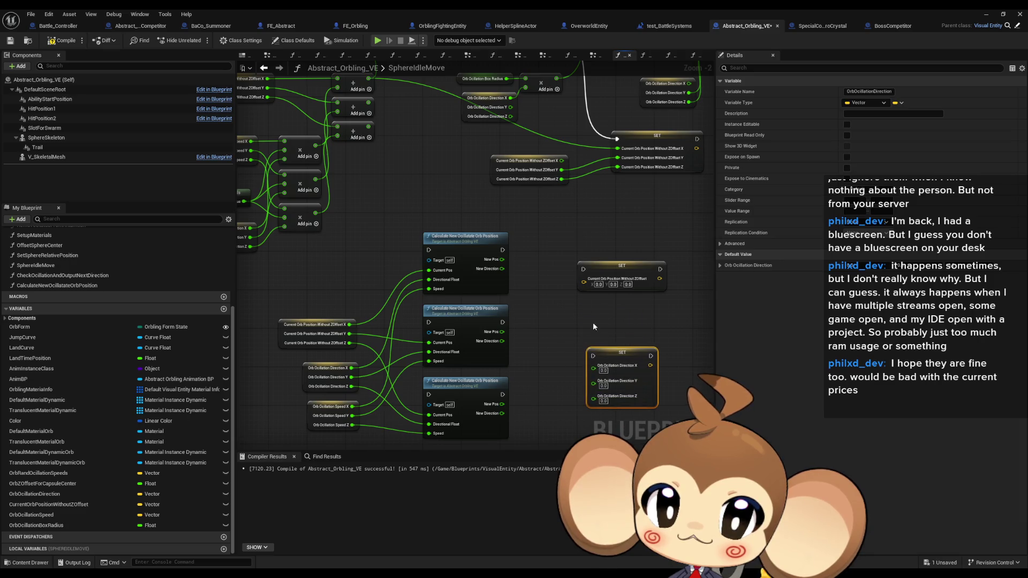
right_click(582, 283)
click(631, 332)
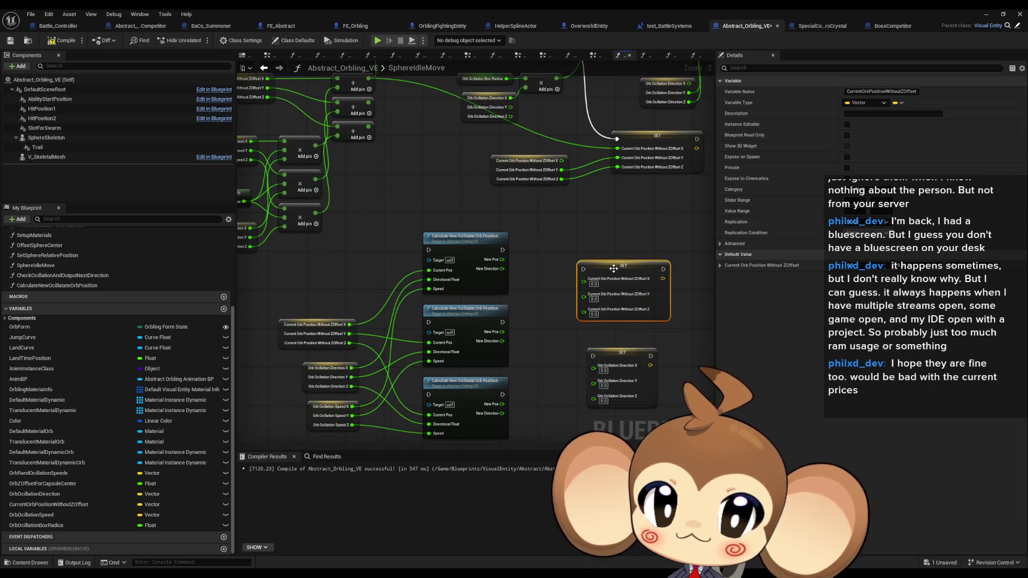
- Wire each Calculate node's New Pos to position X/Y/Z and New Direction to direction X/Y/Z
scroll(439, 293, up, 2)
mouse_move(395, 188)
mouse_down()
mouse_move(511, 220)
mouse_move(505, 214)
mouse_up()
drag(395, 285, 505, 227)
drag(394, 381, 505, 239)
mouse_move(517, 330)
mouse_down()
mouse_move(431, 262)
mouse_move(393, 201)
mouse_up()
mouse_move(394, 297)
mouse_down()
mouse_move(522, 353)
mouse_move(517, 342)
mouse_up()
mouse_move(394, 394)
mouse_down()
mouse_move(495, 370)
mouse_move(517, 354)
mouse_move(524, 322)
mouse_up()
drag(545, 205, 539, 218)
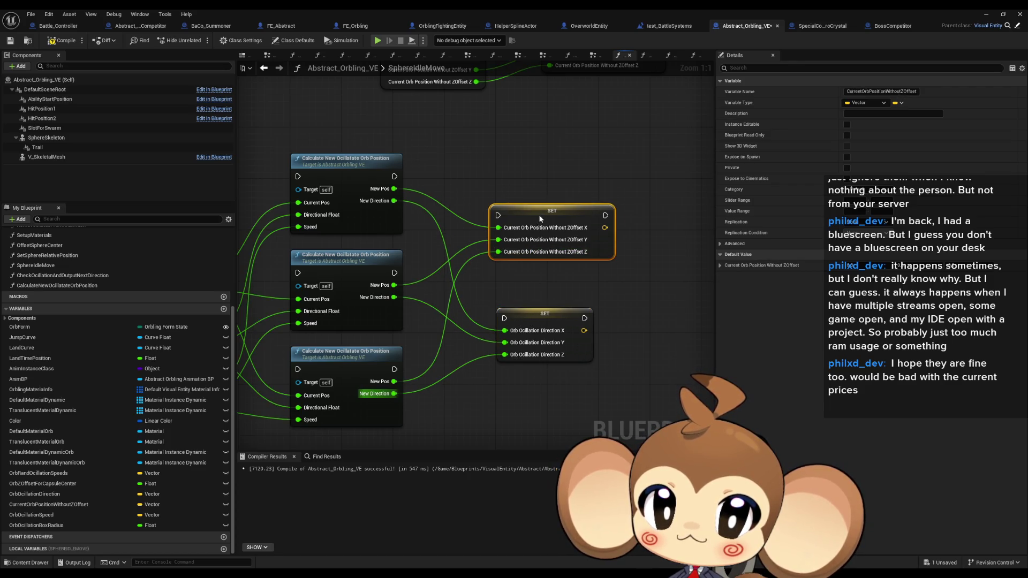
- Marquee-select and delete the old central and left-side oscillation math nodes
scroll(463, 210, down, 4)
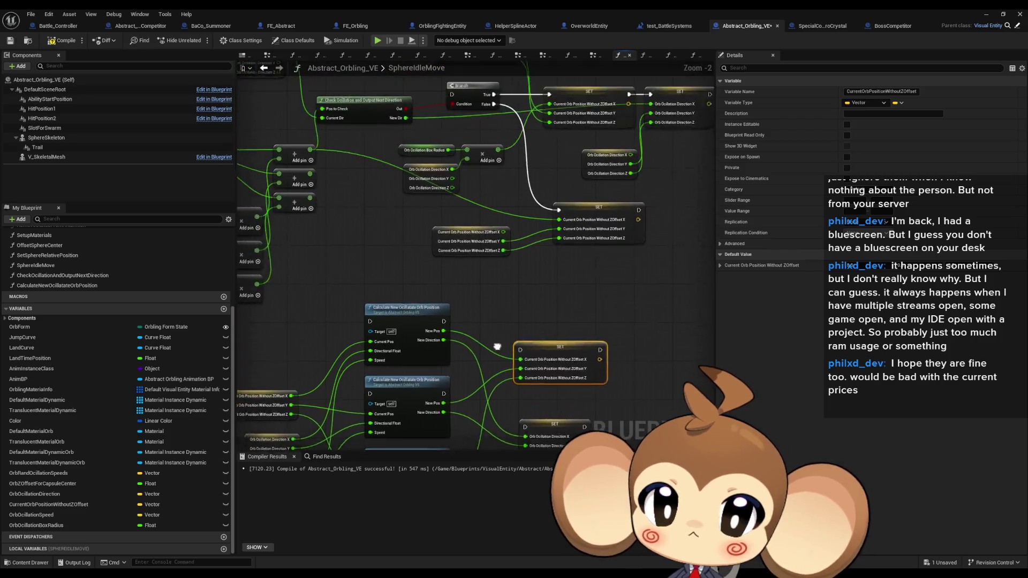
drag(347, 150, 647, 313)
key(Delete)
drag(259, 242, 340, 368)
key(Delete)
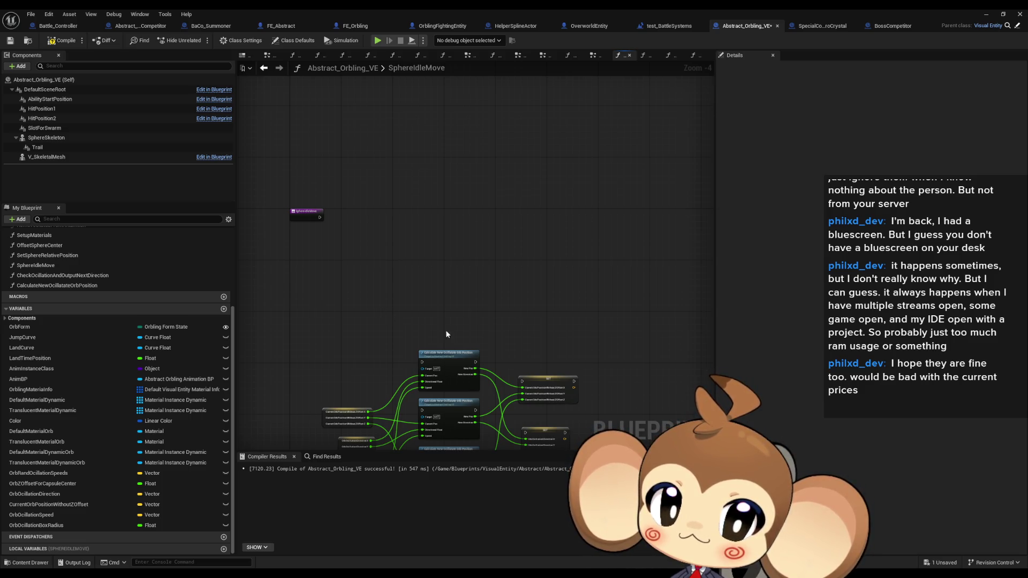
drag(523, 377, 506, 293)
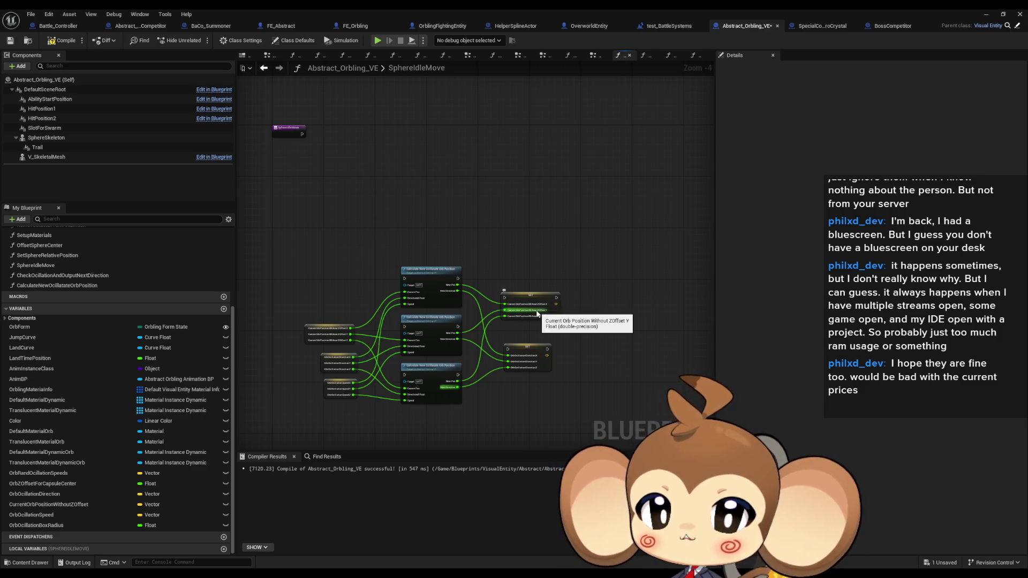
scroll(341, 404, up, 3)
scroll(342, 399, up, 2)
click(337, 386)
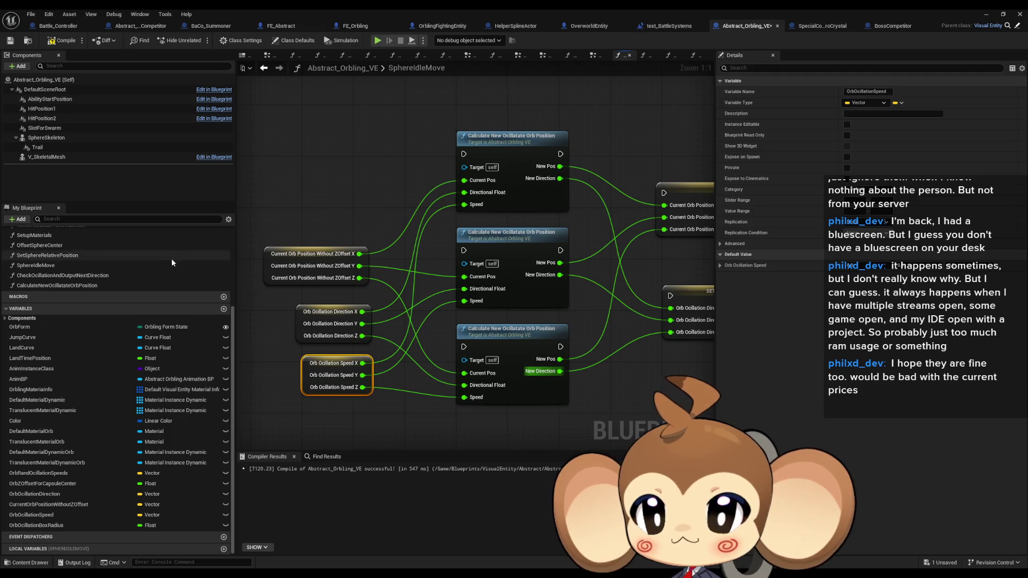
scroll(139, 291, up, 5)
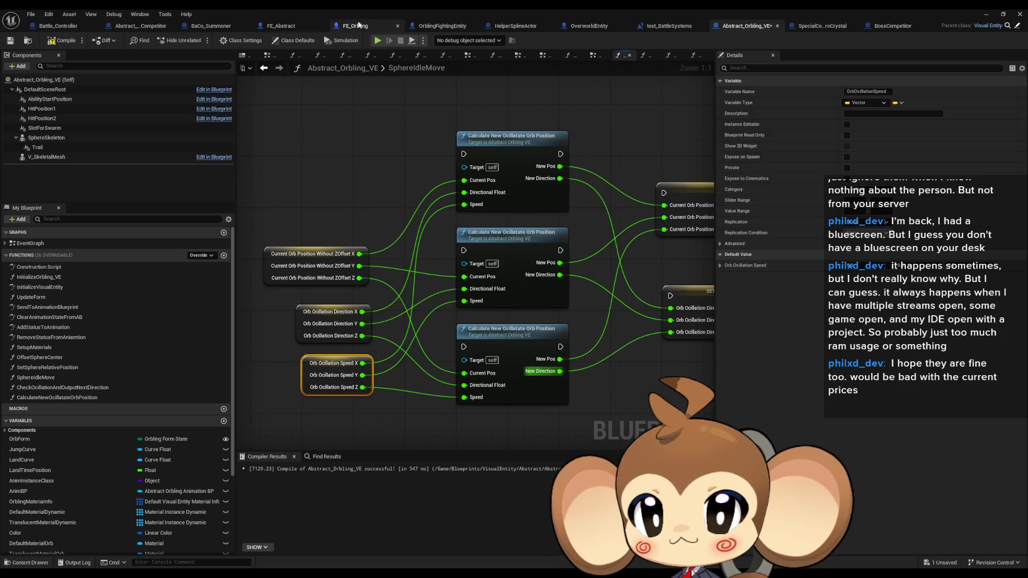
- Open FE_Orbling's DoSplineMove function and inspect the Current Landing Speed setter
click(362, 26)
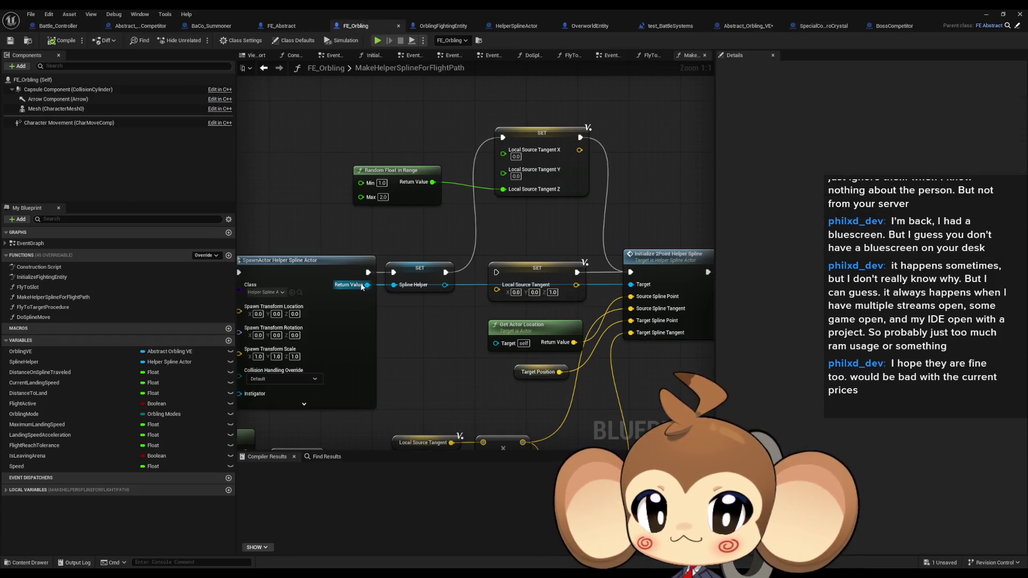
double_click(52, 318)
click(530, 181)
drag(316, 264, 401, 256)
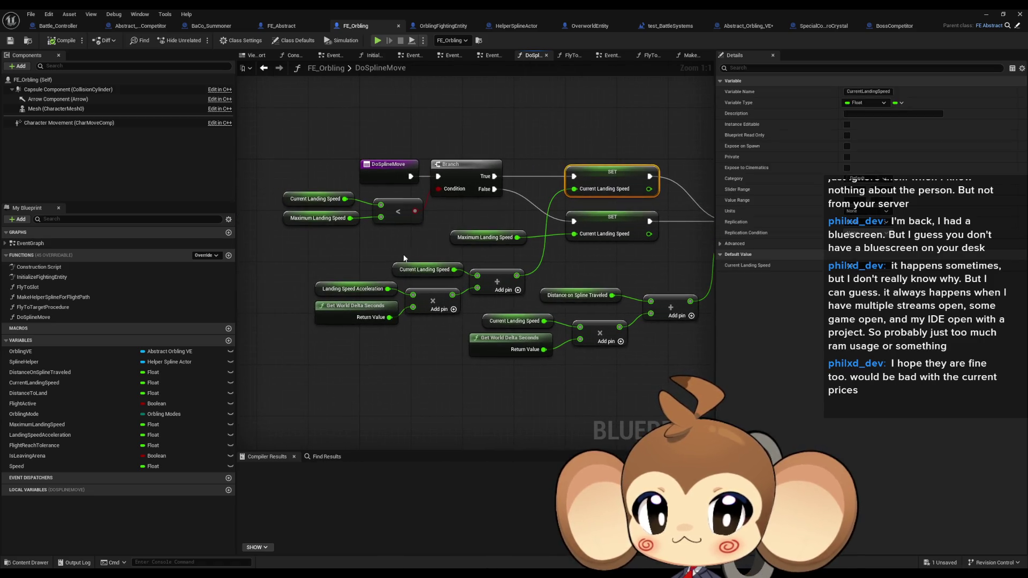
- Inspect the Landing Speed Acceleration, Current Landing Speed and Maximum Landing Speed nodes
click(348, 289)
drag(359, 352, 316, 304)
mouse_move(316, 264)
mouse_down()
mouse_move(364, 302)
mouse_move(352, 292)
mouse_up()
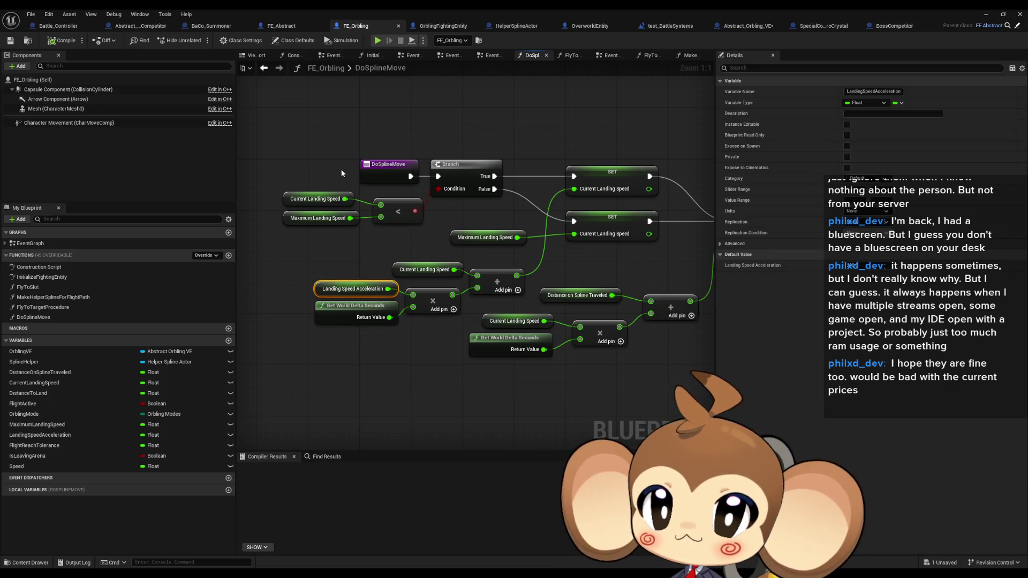
click(316, 199)
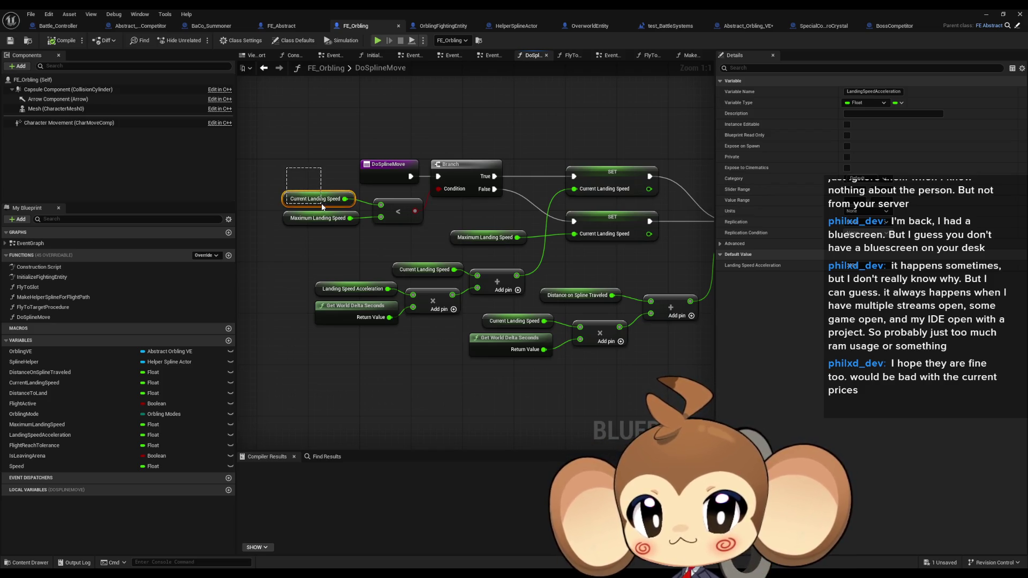
click(318, 218)
drag(449, 205, 400, 204)
click(436, 236)
drag(470, 214, 364, 207)
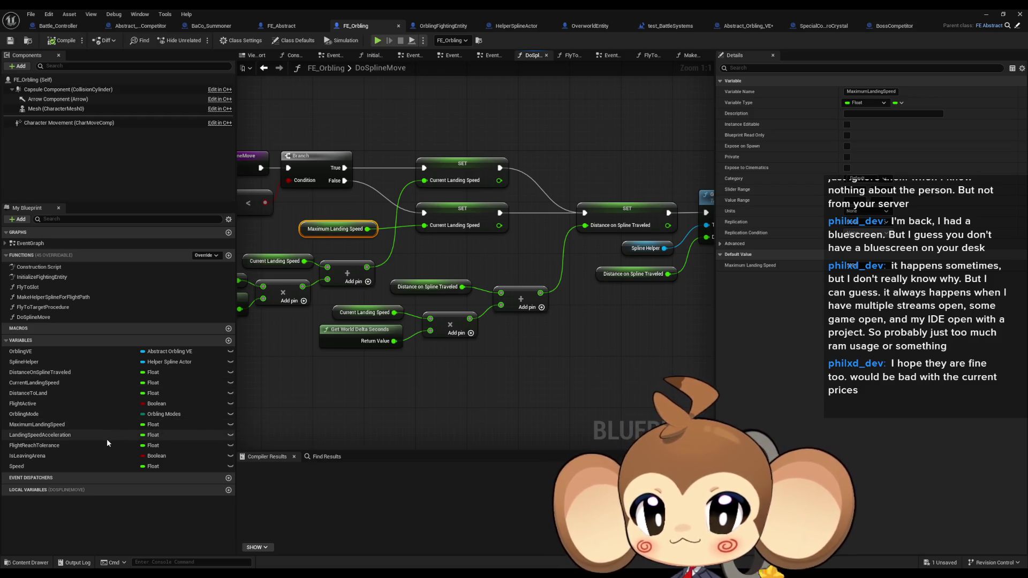
- Find Speed references by class member and jump to Get Speed in FlyToTargetProcedure
right_click(50, 467)
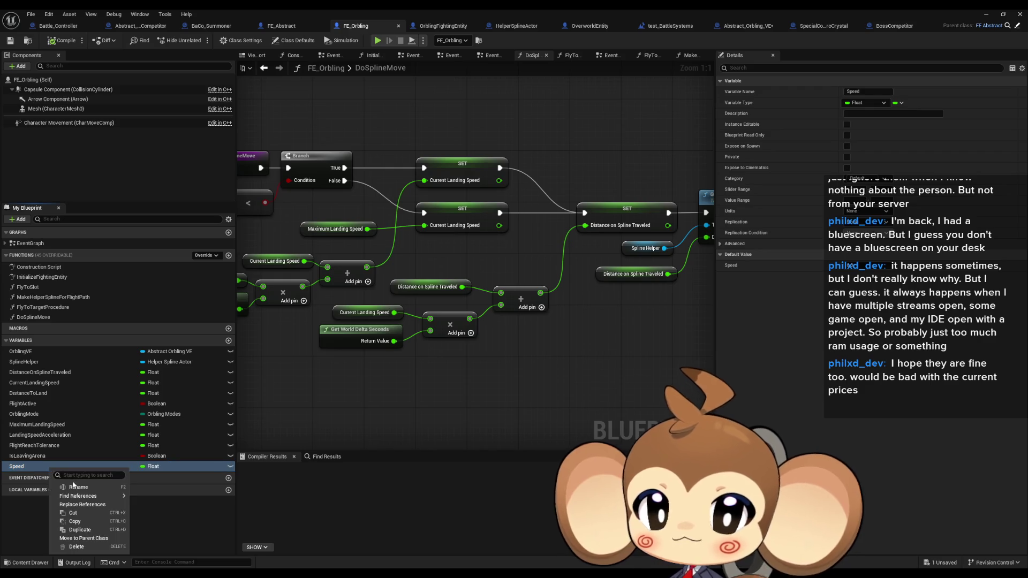
mouse_move(89, 497)
click(159, 516)
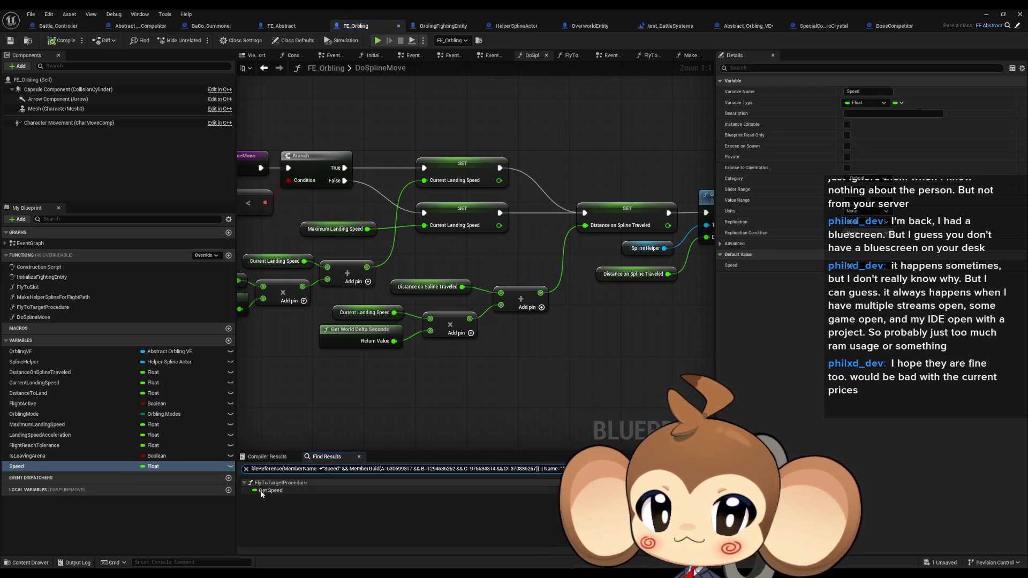
double_click(265, 490)
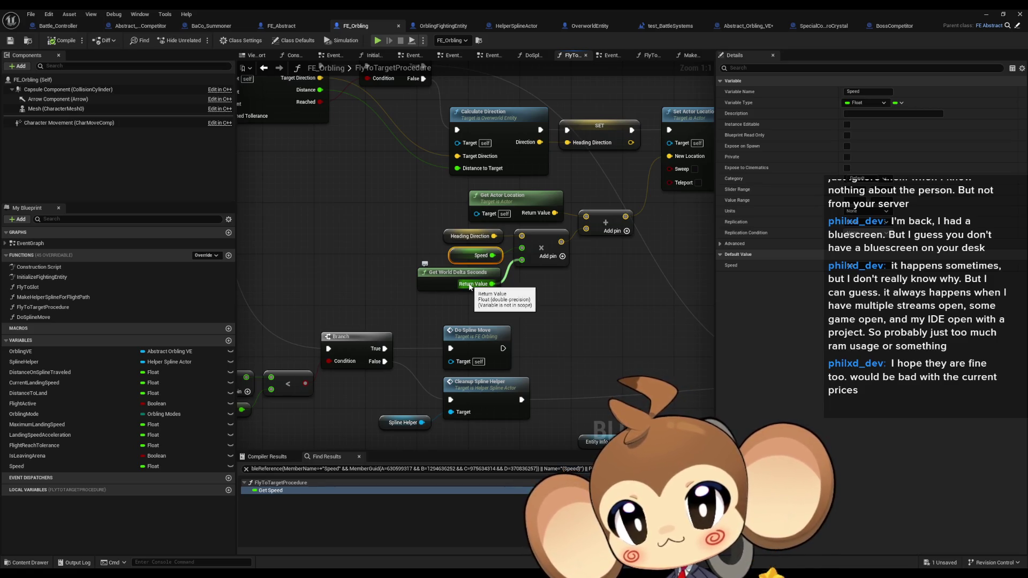
drag(617, 248, 480, 334)
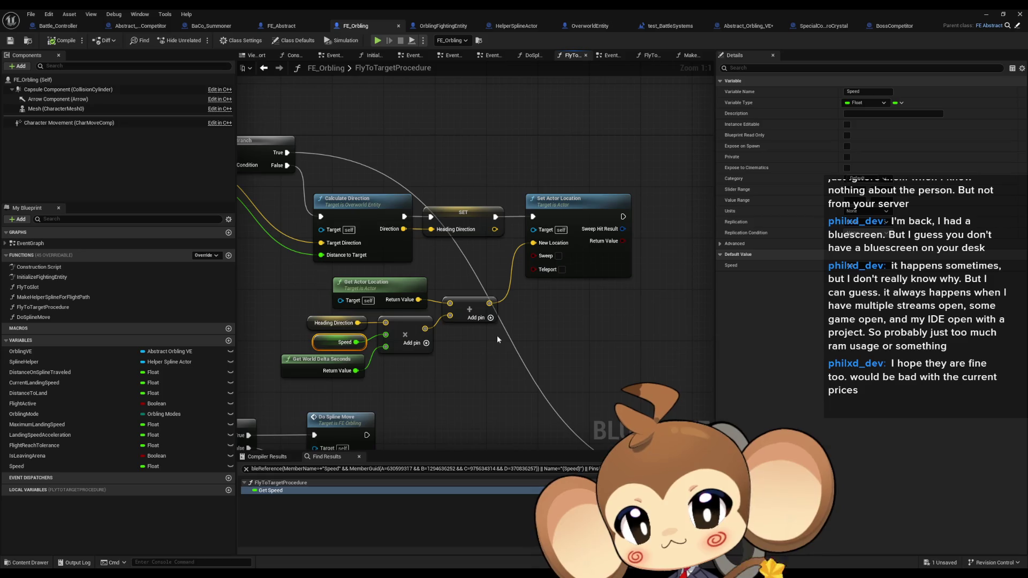
click(615, 274)
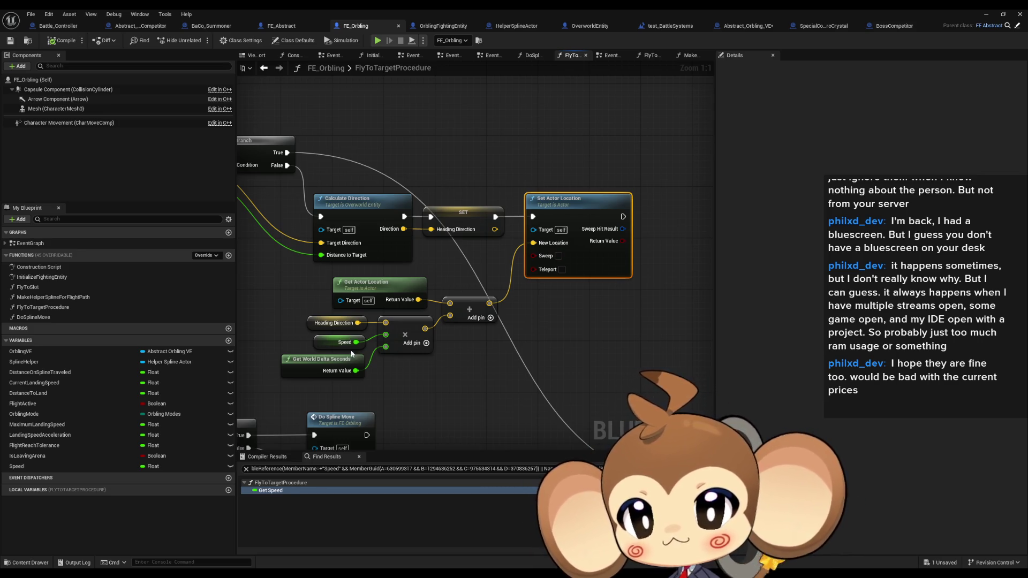
- Search for references to the Speed getter by name
right_click(327, 343)
mouse_move(375, 421)
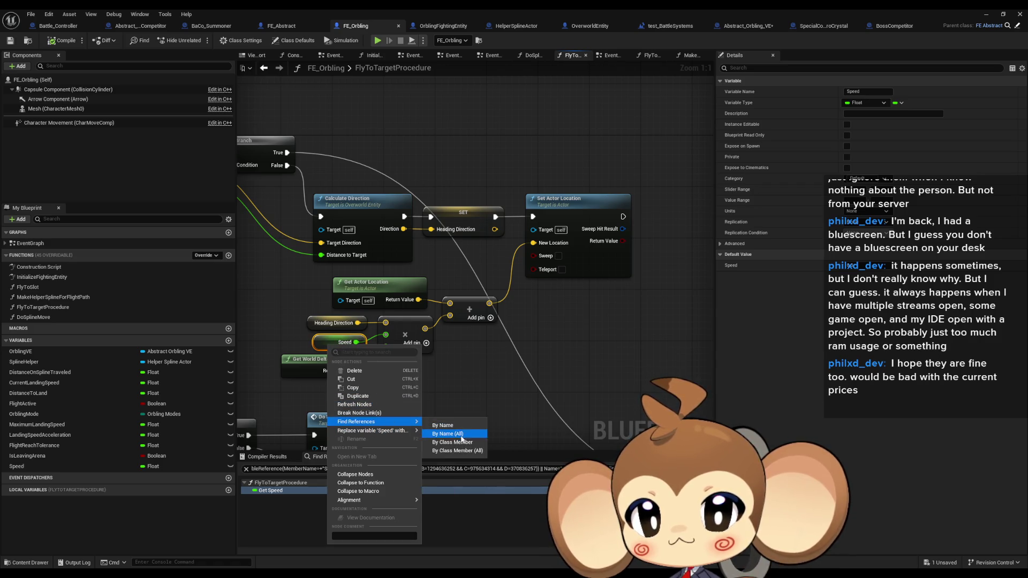
click(455, 439)
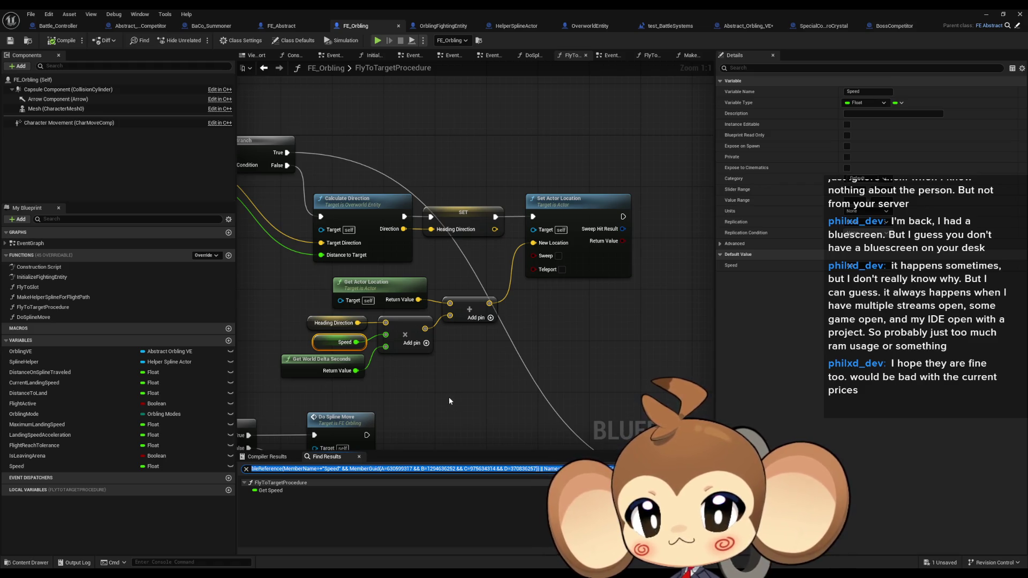
scroll(449, 401, down, 3)
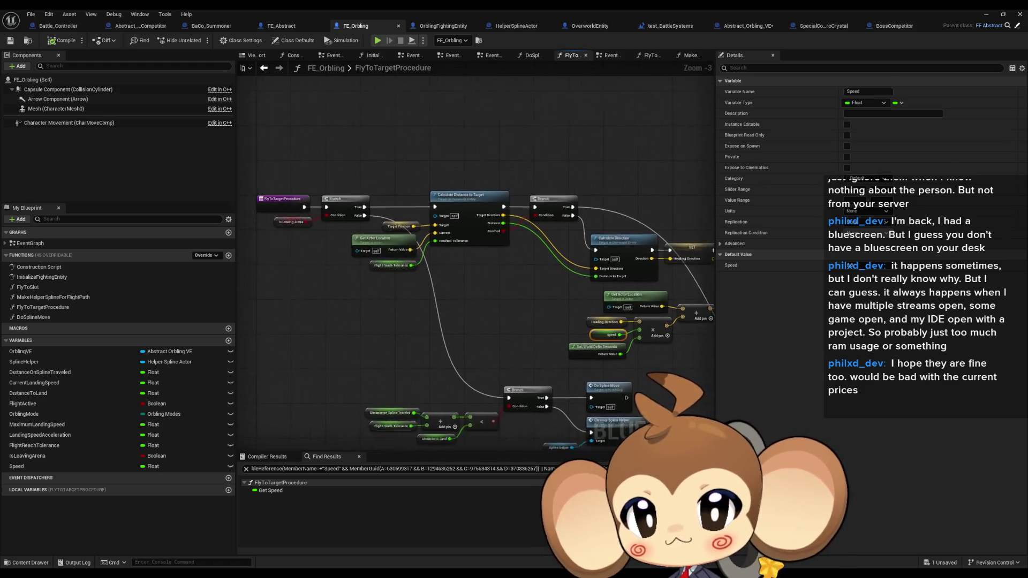
- Inspect the distance-to-land Branch check's Flight Reach Tolerance and Distance on Spline Traveled getters
drag(648, 291, 507, 302)
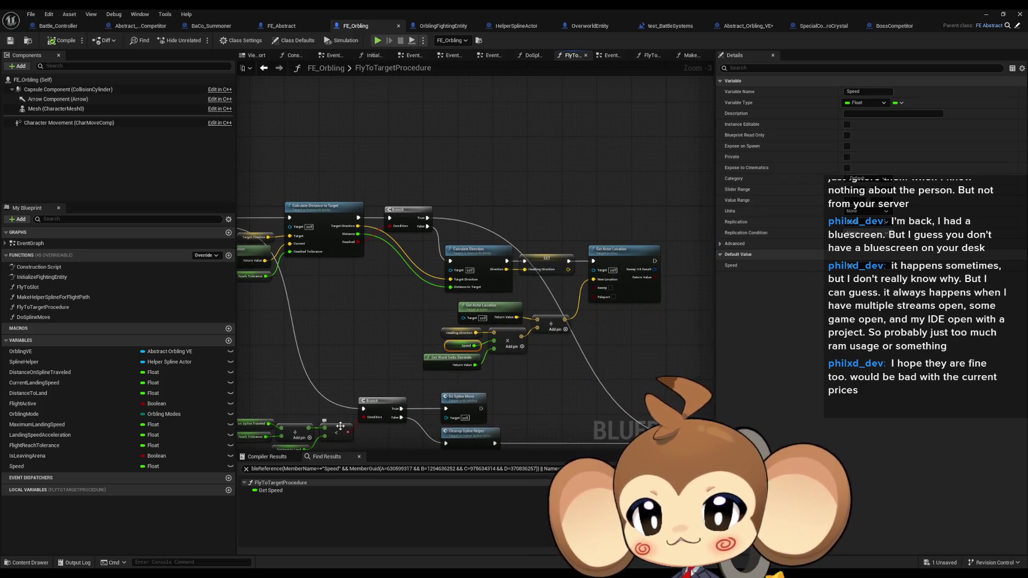
scroll(340, 426, up, 2)
drag(325, 316, 423, 320)
scroll(423, 321, up, 1)
click(364, 278)
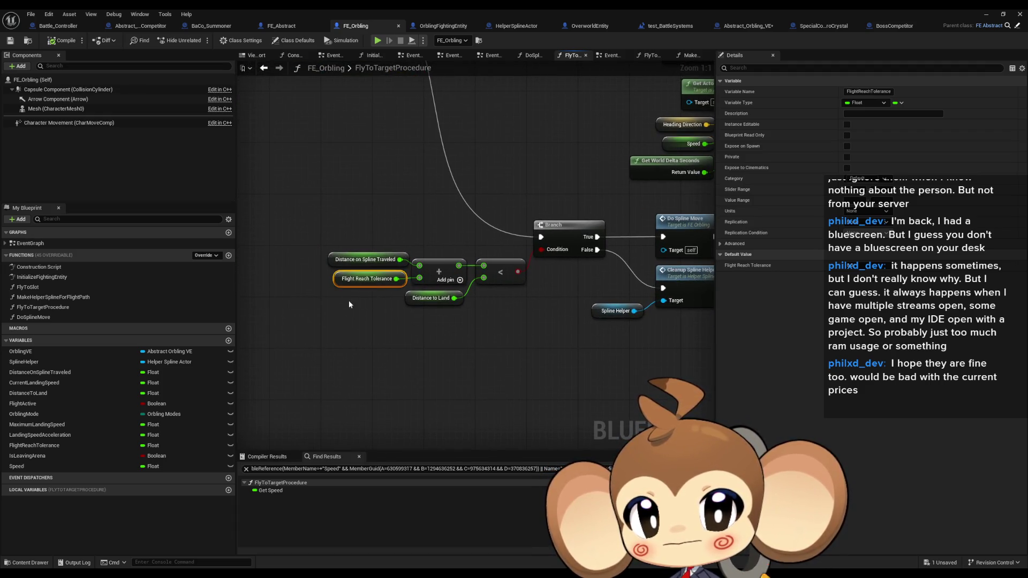
drag(350, 225, 396, 266)
- Find DistanceOnSplineTraveled references by name and jump to its setters in MakeHelperSplineForFlightPath and DoSplineMove
right_click(334, 258)
mouse_move(377, 334)
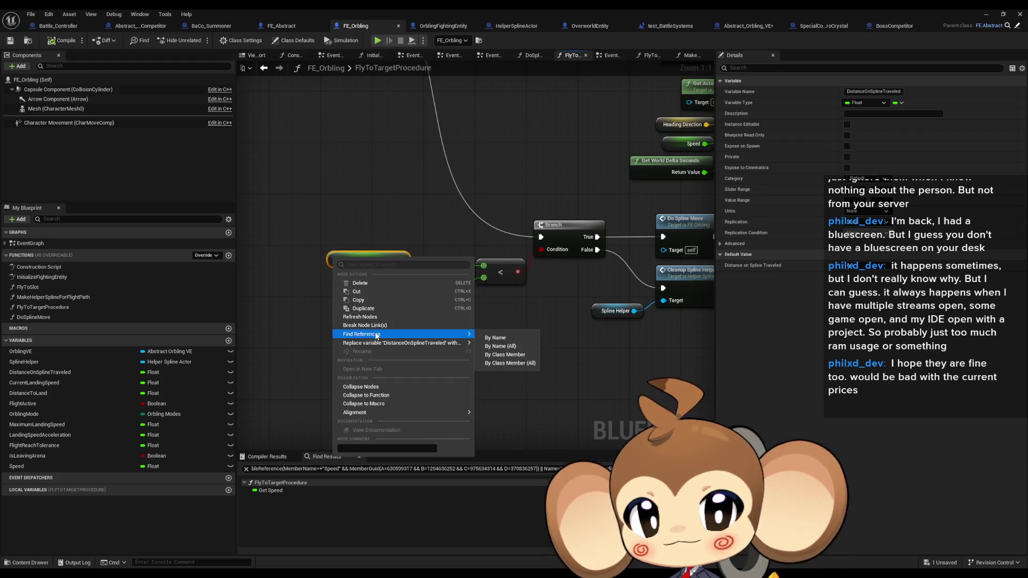
click(503, 355)
click(284, 490)
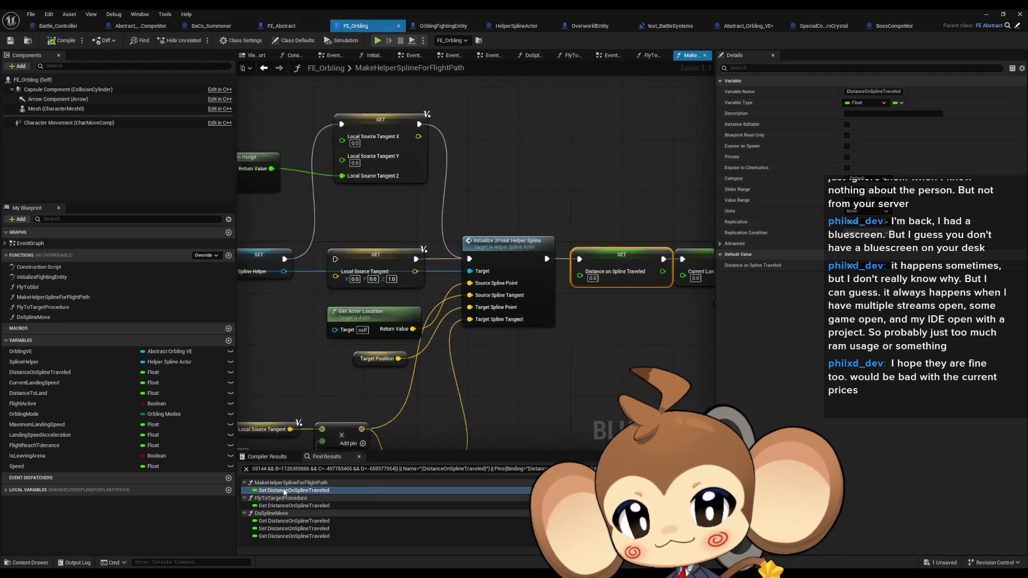
click(279, 536)
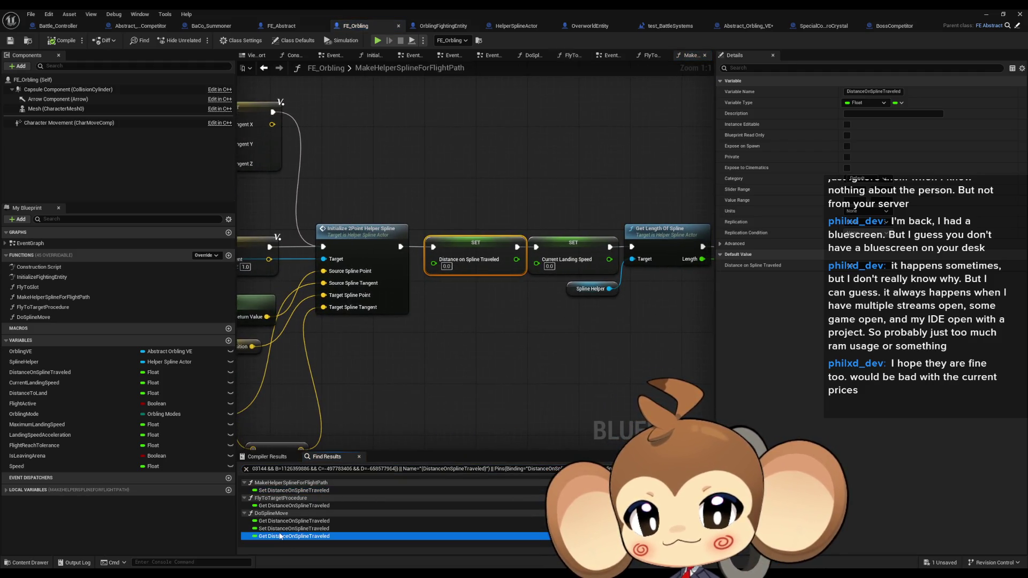
click(279, 529)
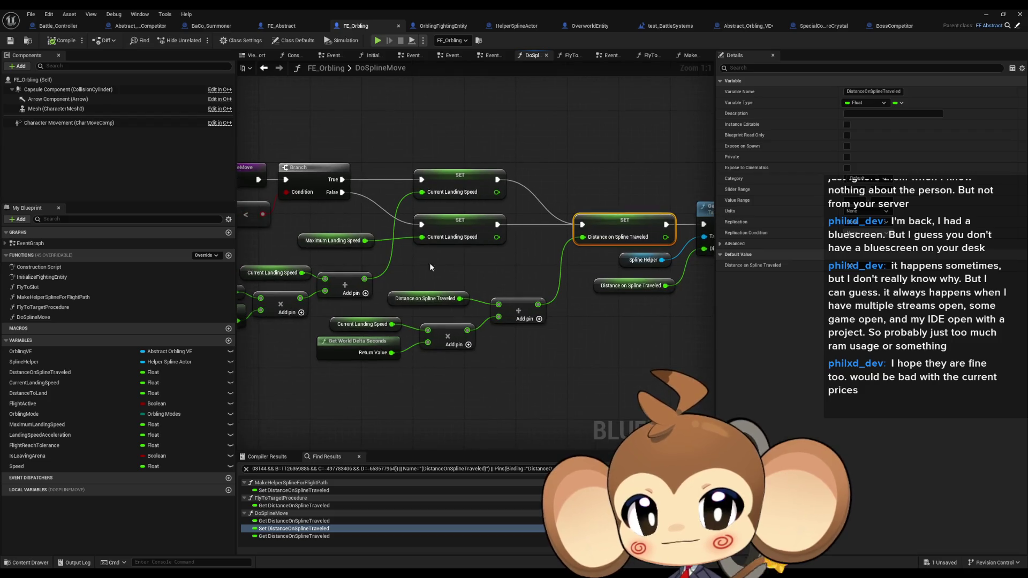
- Inspect the Current Landing Speed getter and variable in DoSplineMove
click(426, 299)
click(373, 327)
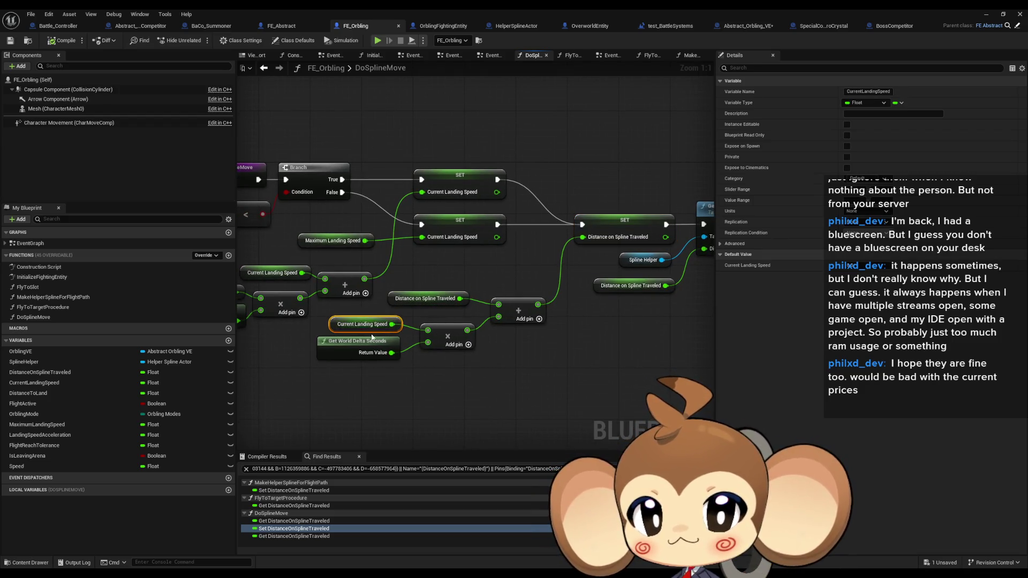
click(414, 407)
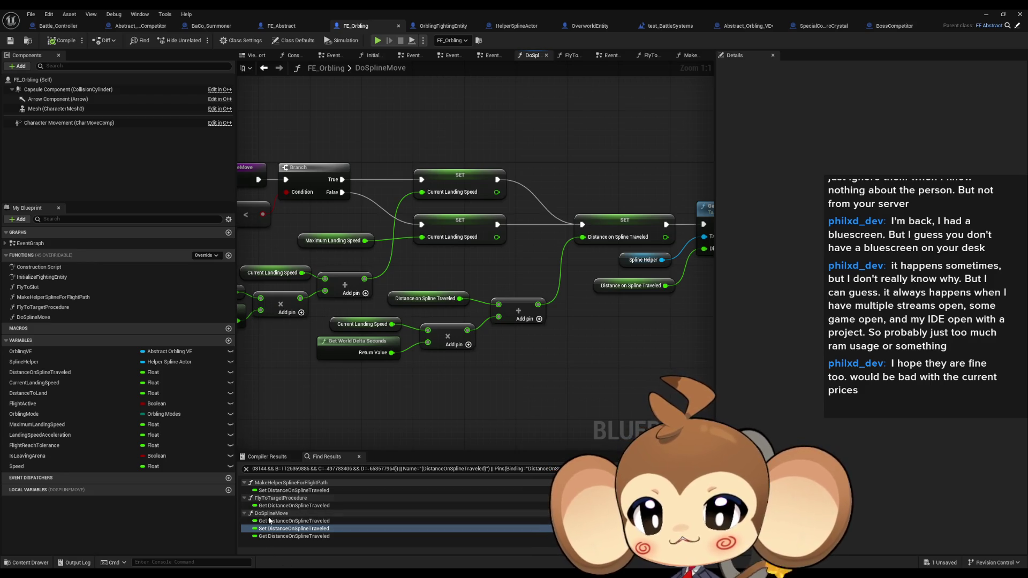
key(alt+Tab)
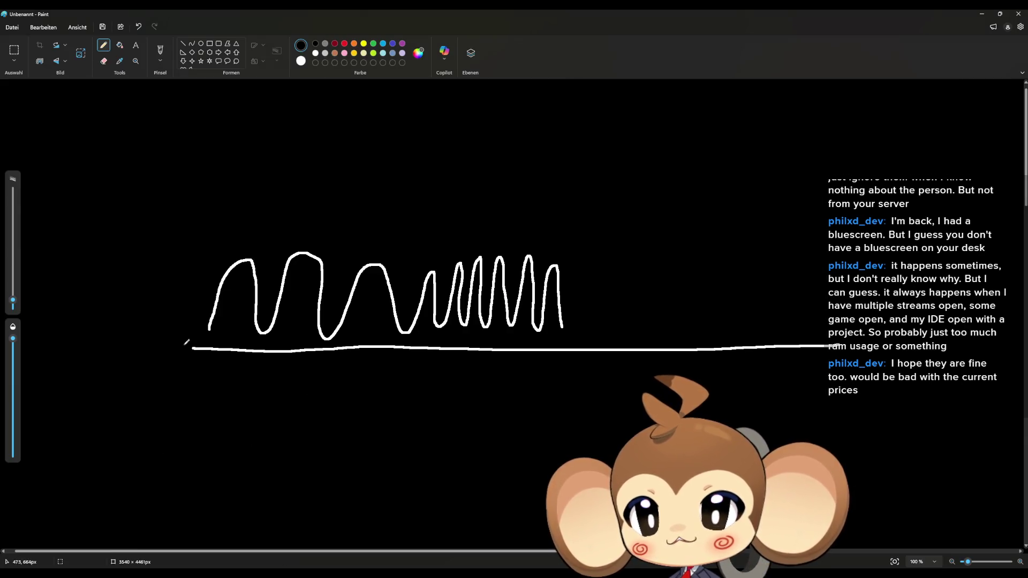
- Flood-fill the canvas white then black, and pencil a white arch left of centre
click(119, 45)
click(207, 155)
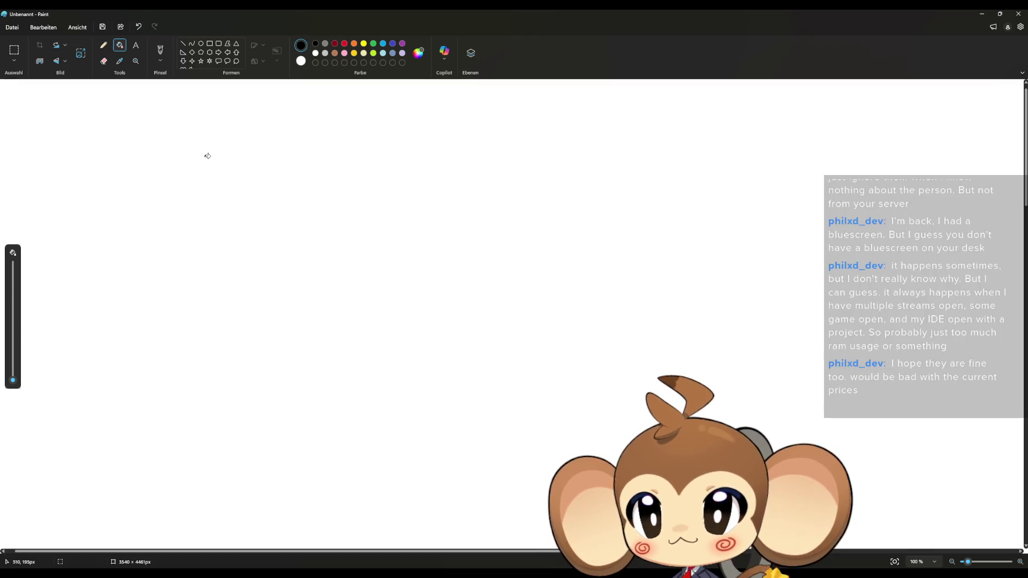
click(207, 156)
click(103, 45)
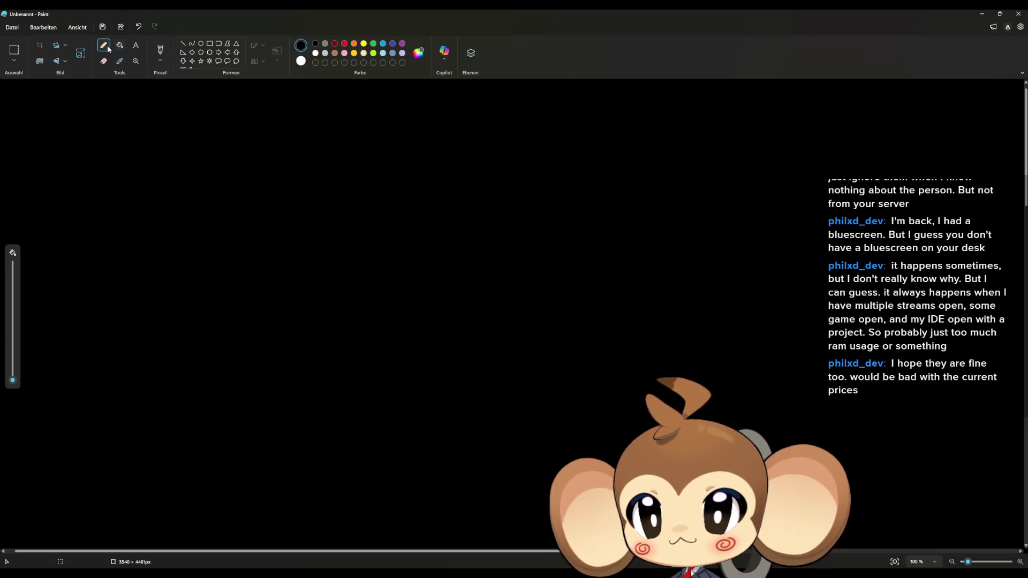
mouse_move(216, 263)
mouse_down()
mouse_move(289, 120)
mouse_move(379, 181)
mouse_move(387, 256)
mouse_move(375, 261)
mouse_move(393, 253)
mouse_move(388, 243)
mouse_move(382, 263)
mouse_up()
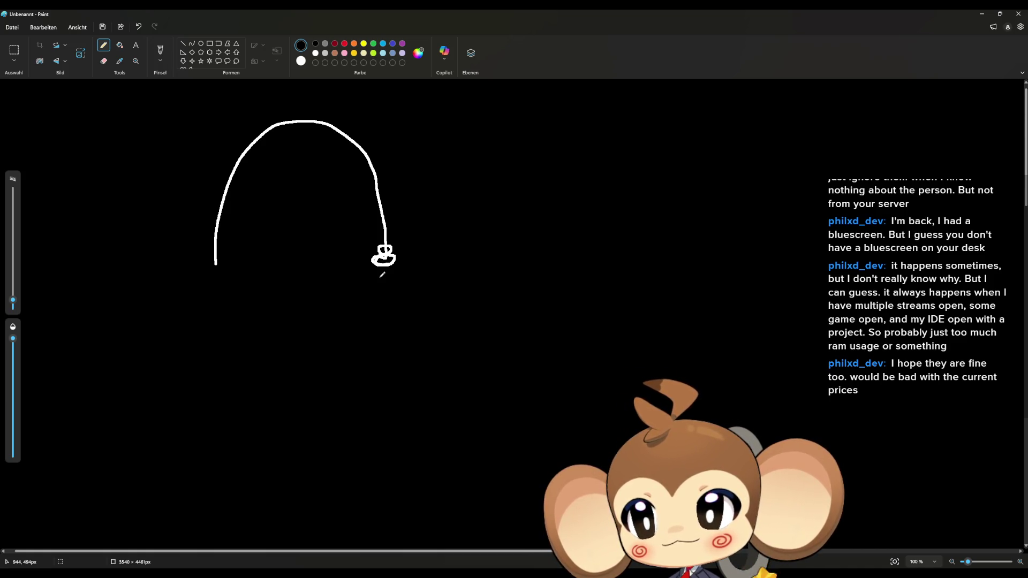
- Draw a second white arc lower and to the right, ending in a small curl
mouse_move(394, 414)
mouse_down()
mouse_move(407, 361)
mouse_move(521, 254)
mouse_move(588, 304)
mouse_move(612, 392)
mouse_move(603, 422)
mouse_up()
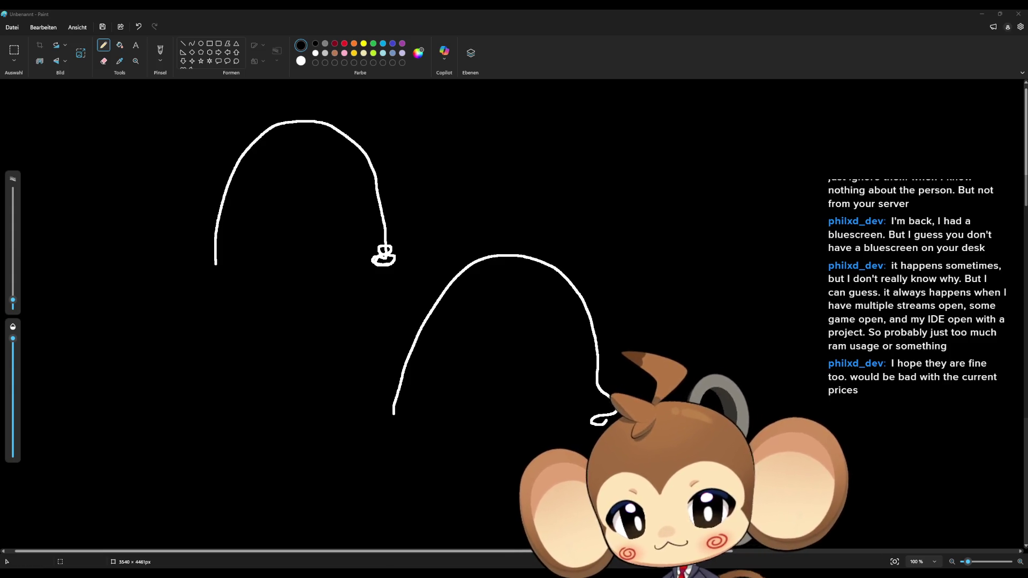
- Back in the engine, open FE_Orbling's FlyToTargetProcedure function graph
click(455, 535)
scroll(493, 403, down, 4)
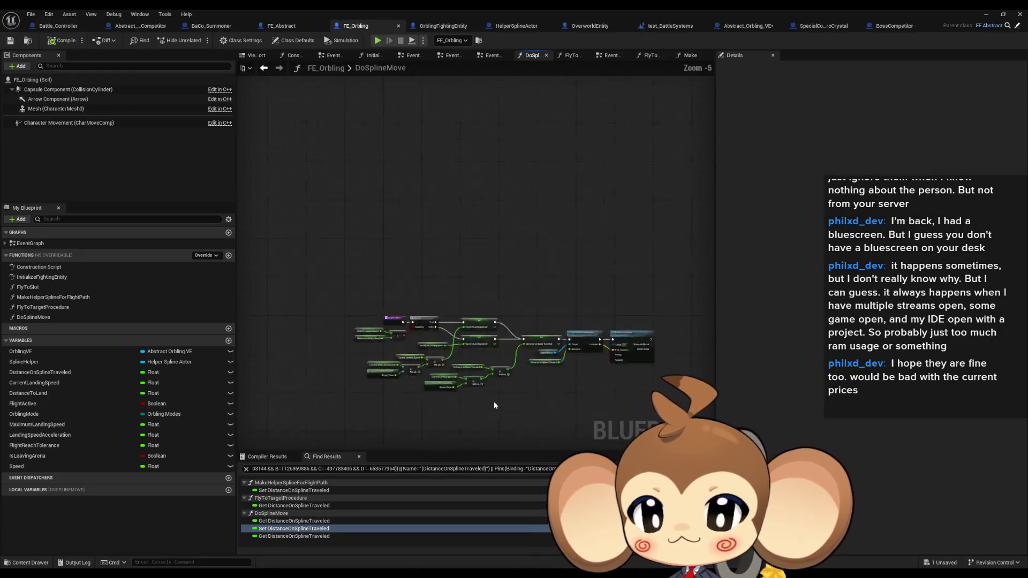
scroll(375, 342, up, 1)
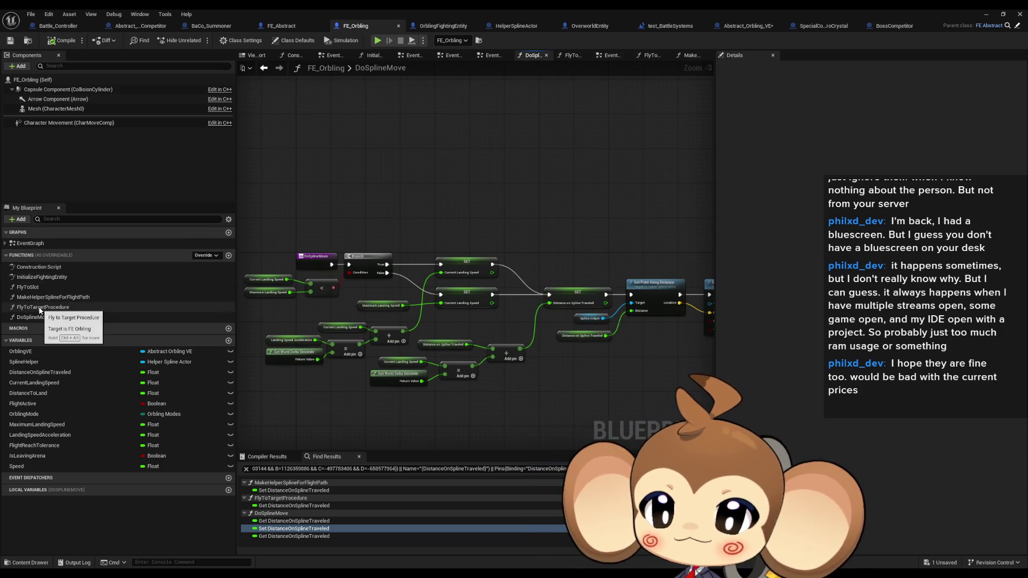
scroll(373, 192, down, 1)
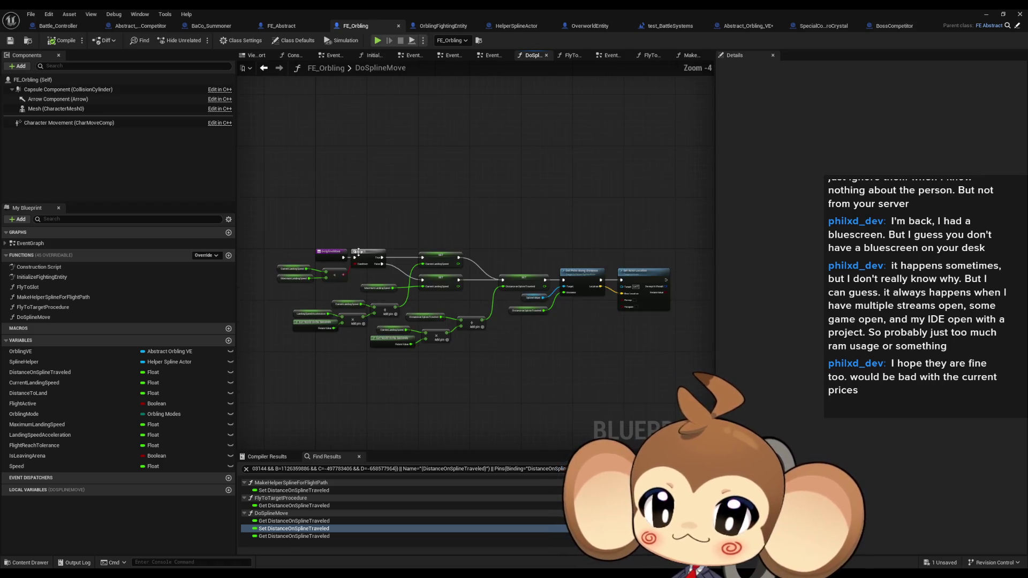
click(51, 307)
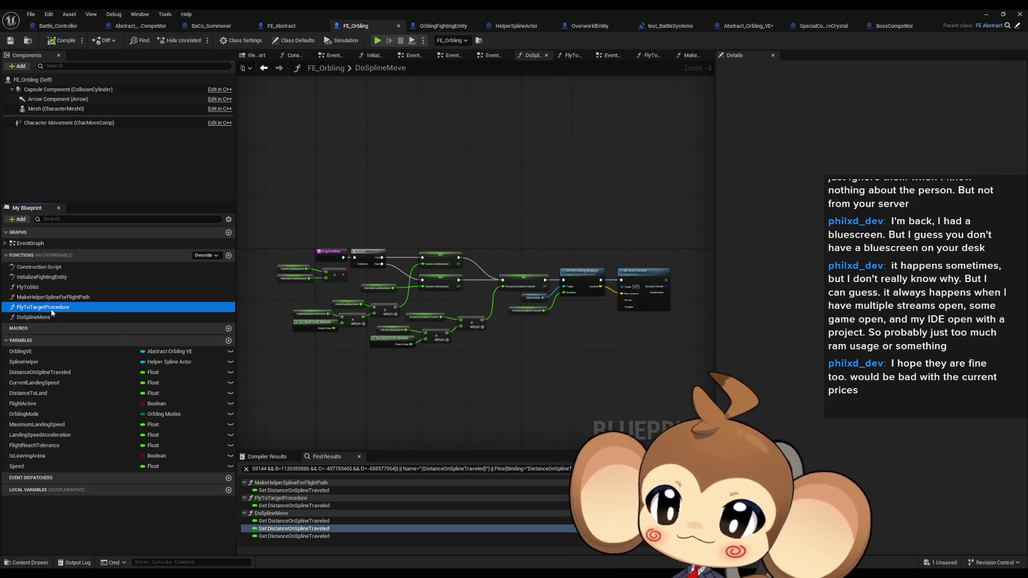
double_click(52, 307)
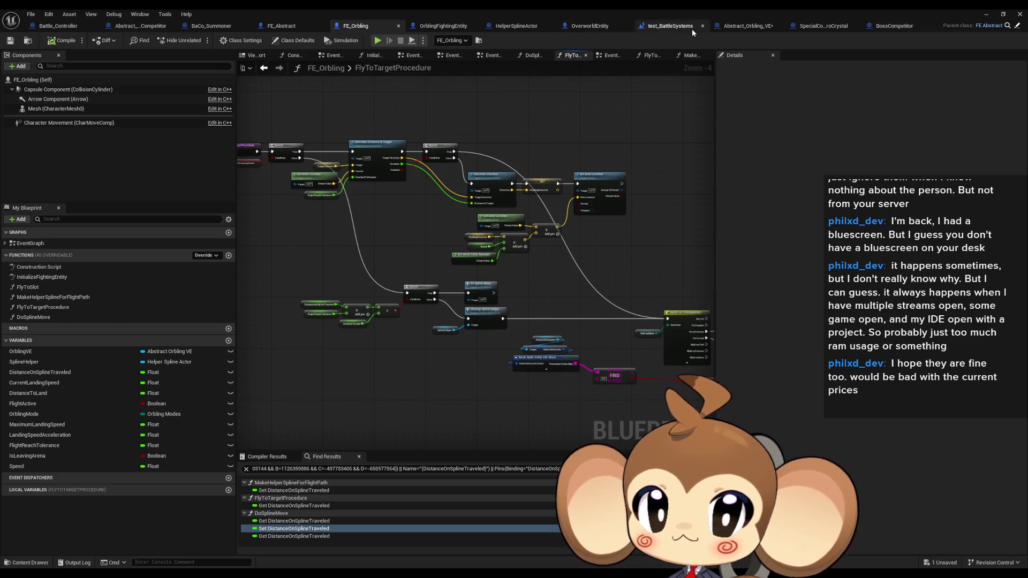
- In Abstract_Orbling_VE, browse the CheckOcillation, CalculateNewOcillatateOrbPosition, SphereIdleMove and SetSphereRelativePosition graphs
click(750, 26)
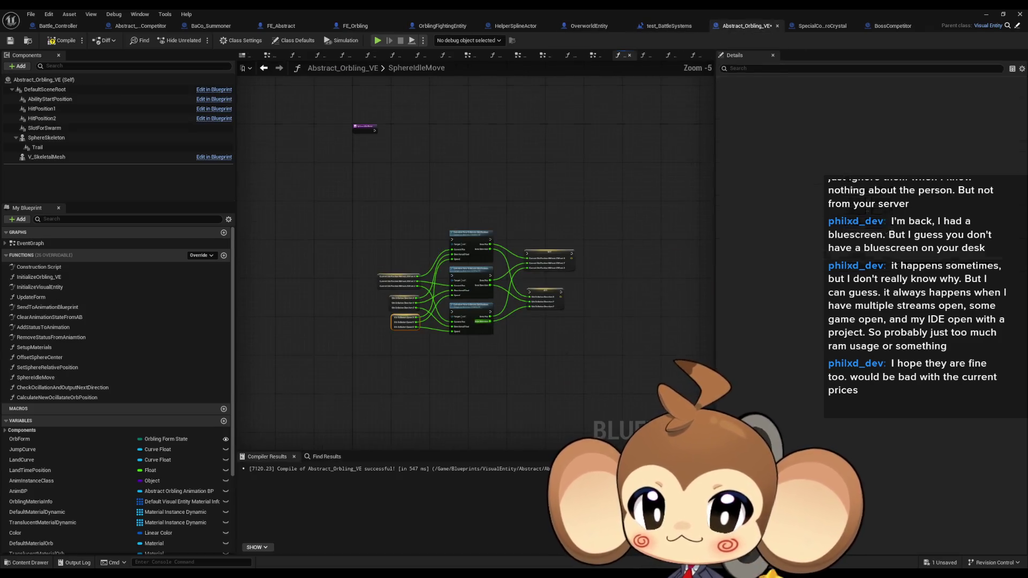
click(50, 388)
double_click(50, 389)
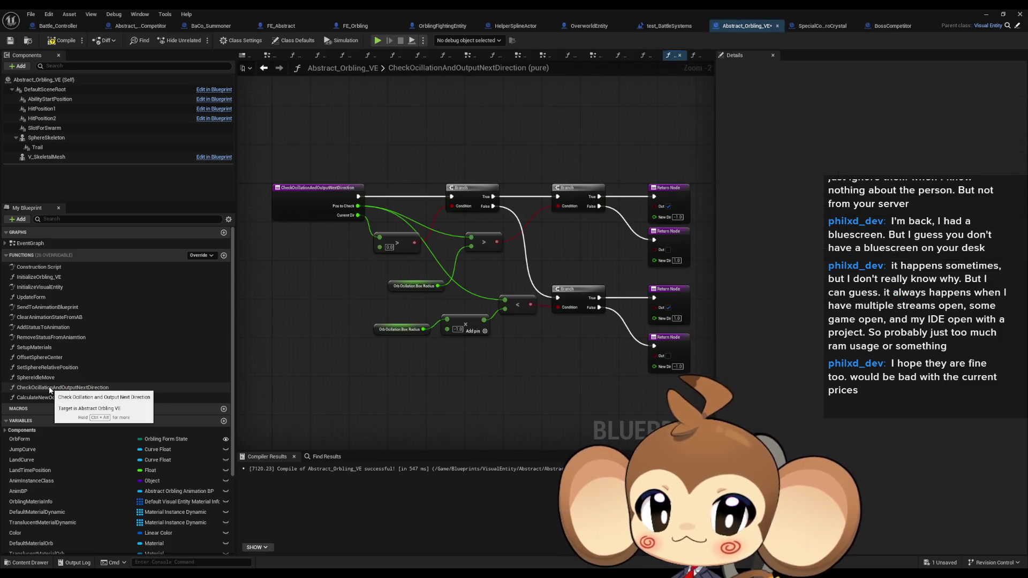
double_click(45, 379)
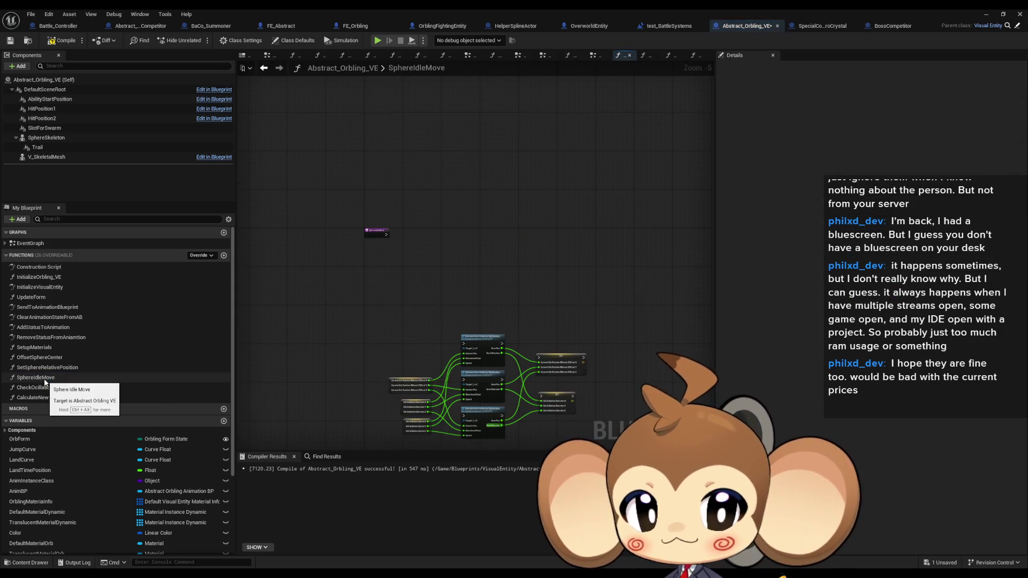
scroll(336, 225, up, 4)
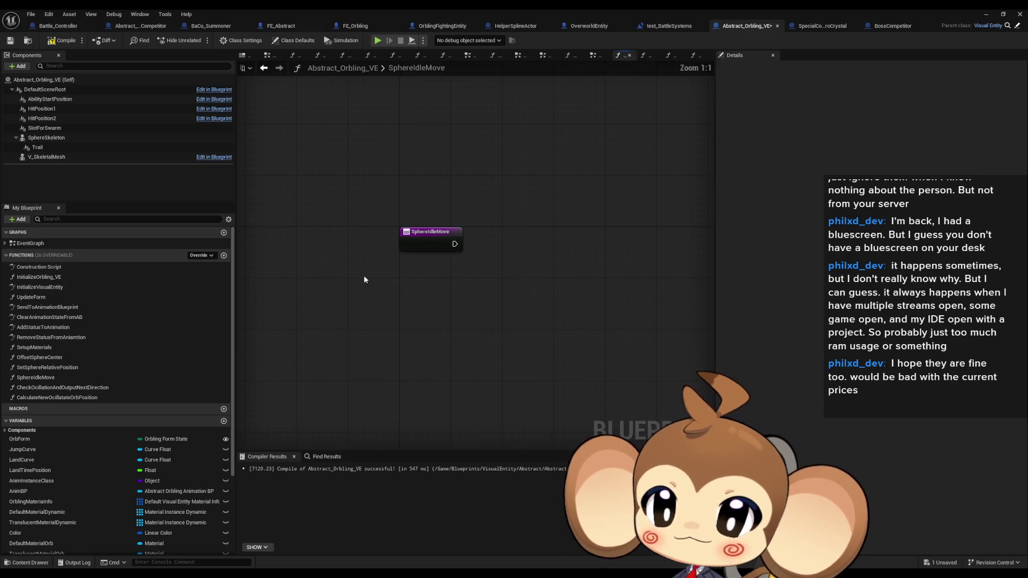
double_click(34, 399)
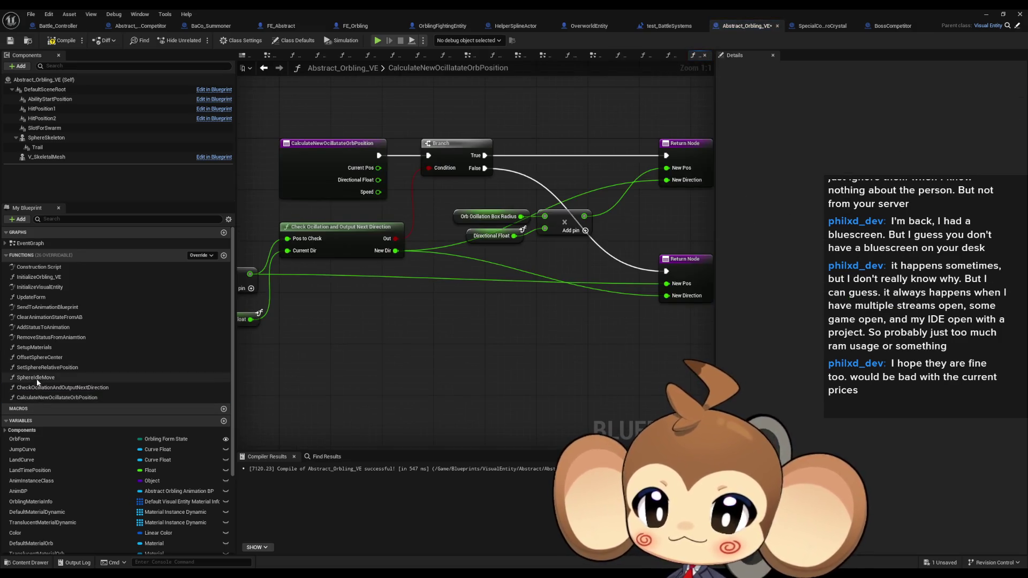
double_click(37, 378)
double_click(38, 367)
double_click(38, 377)
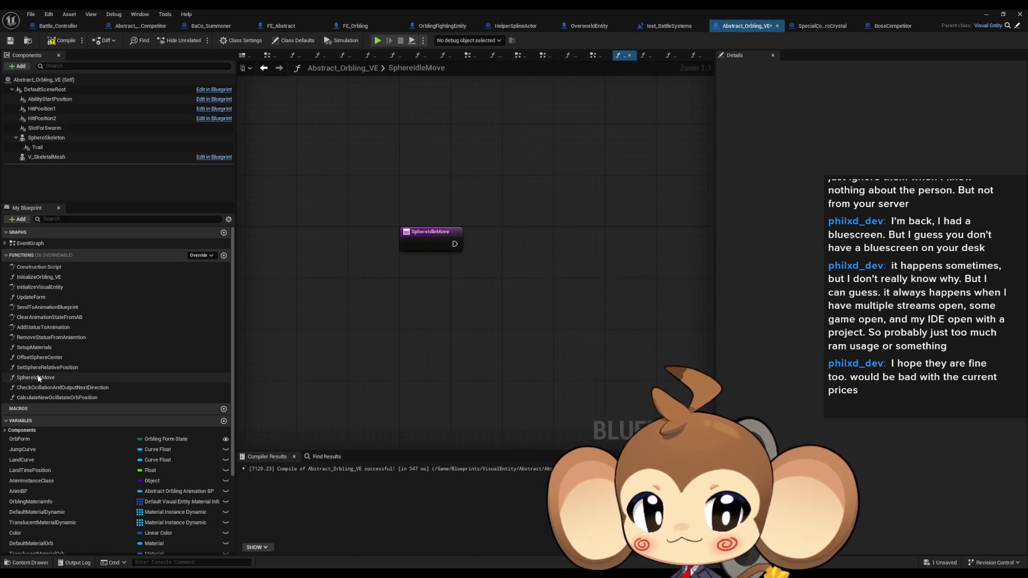
- Delete the oscillation math node group feeding Set Relative Location in the EventGraph
double_click(27, 243)
scroll(582, 348, down, 1)
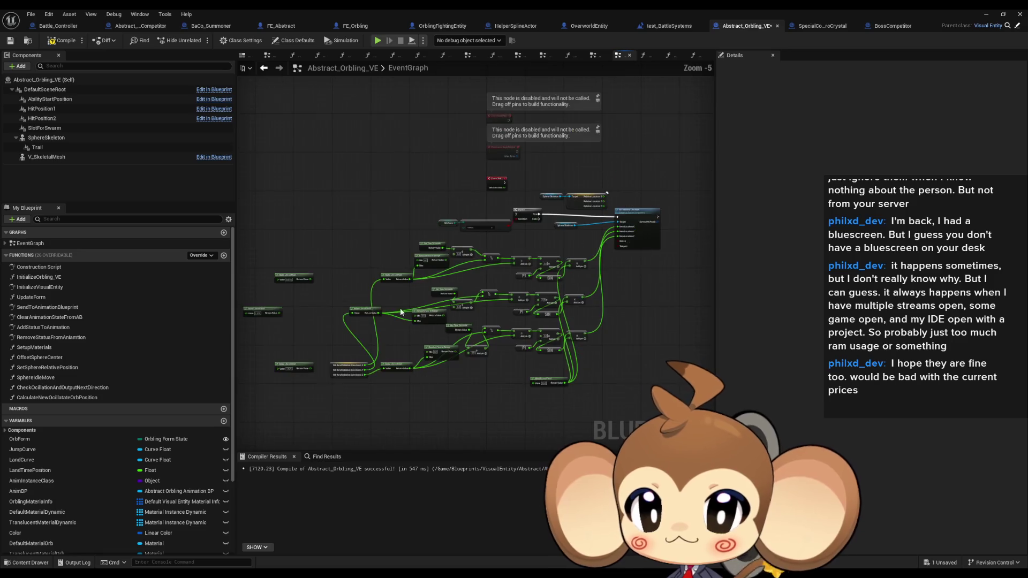
mouse_move(272, 235)
mouse_down()
mouse_move(489, 355)
mouse_move(596, 395)
mouse_up()
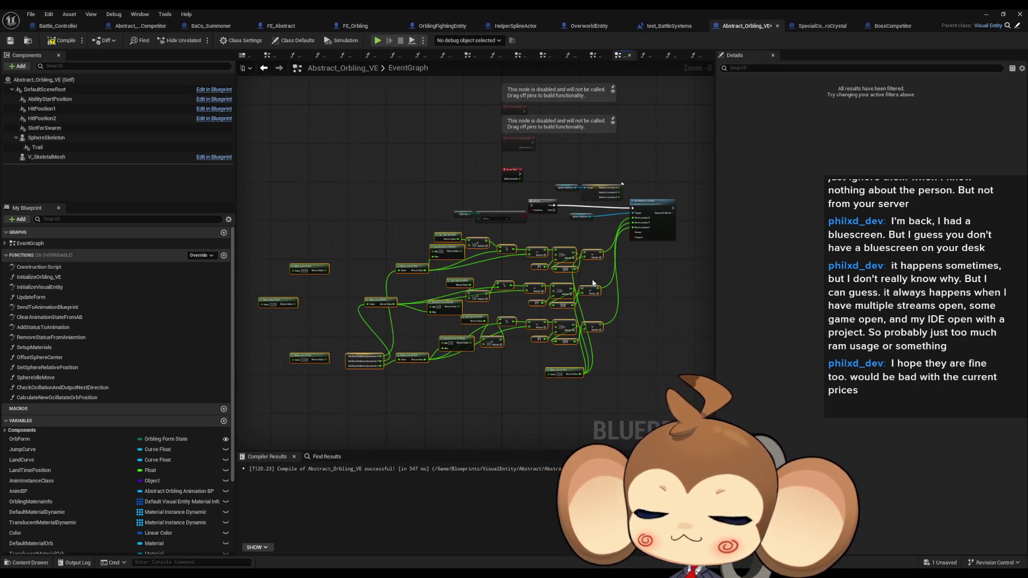
scroll(603, 259, up, 1)
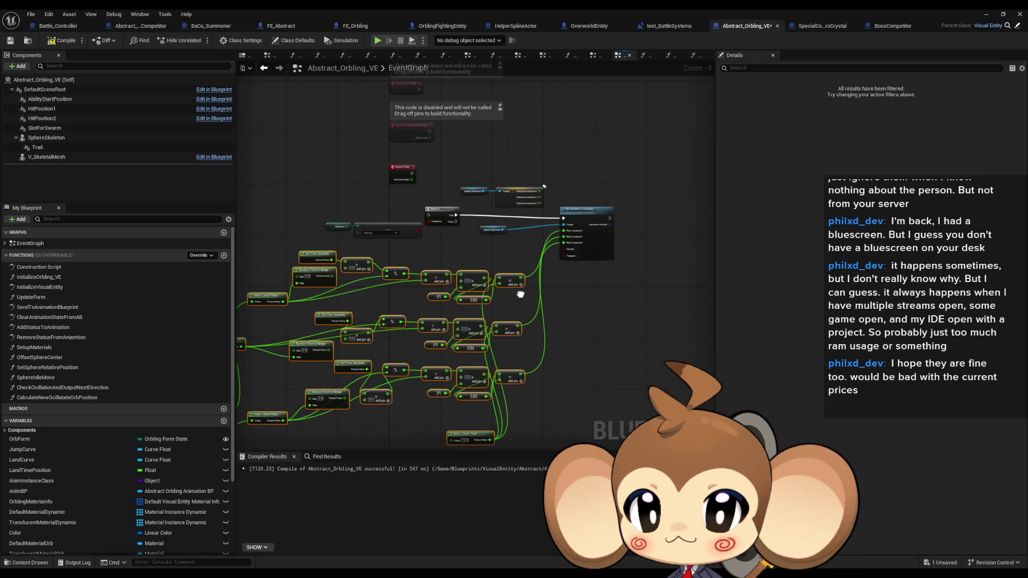
key(Delete)
scroll(467, 281, up, 3)
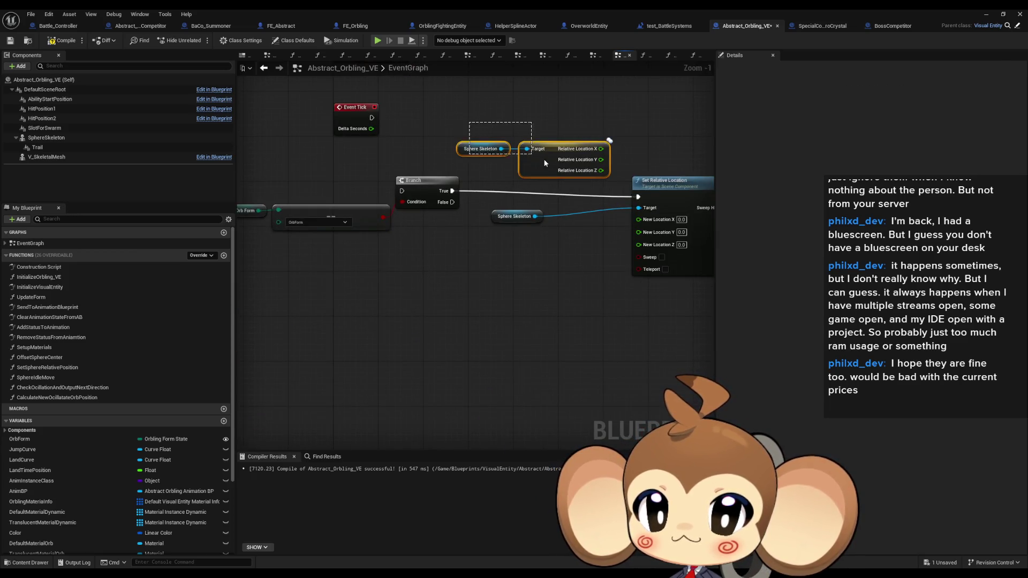
drag(537, 159, 538, 161)
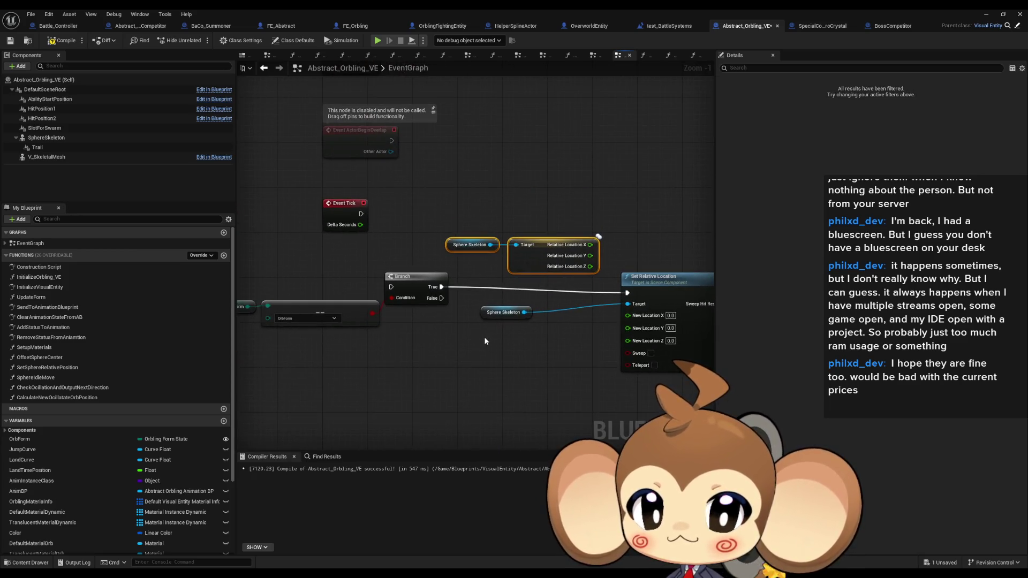
mouse_move(482, 337)
mouse_down()
mouse_move(441, 352)
mouse_move(521, 359)
mouse_up()
click(521, 359)
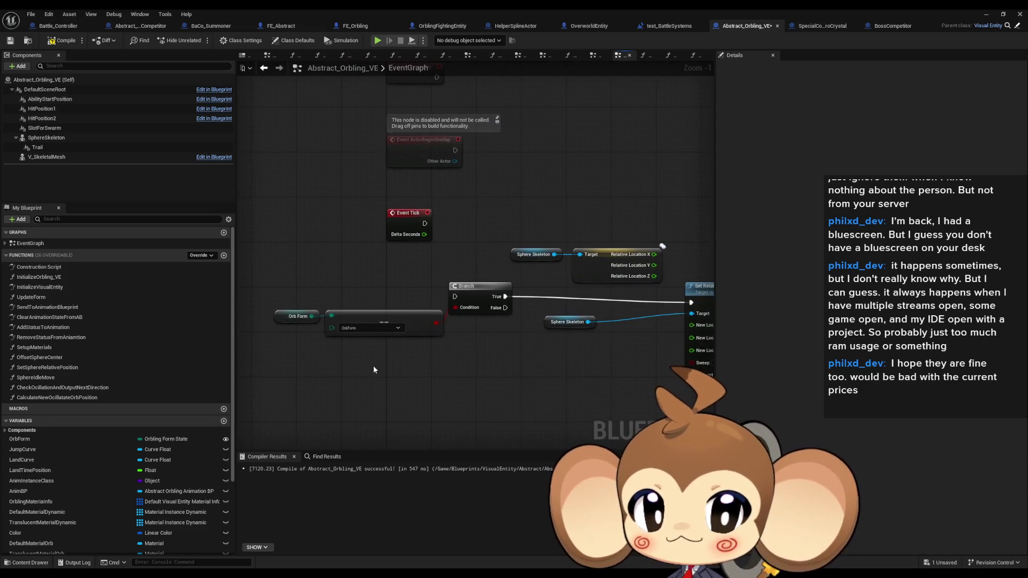
click(44, 397)
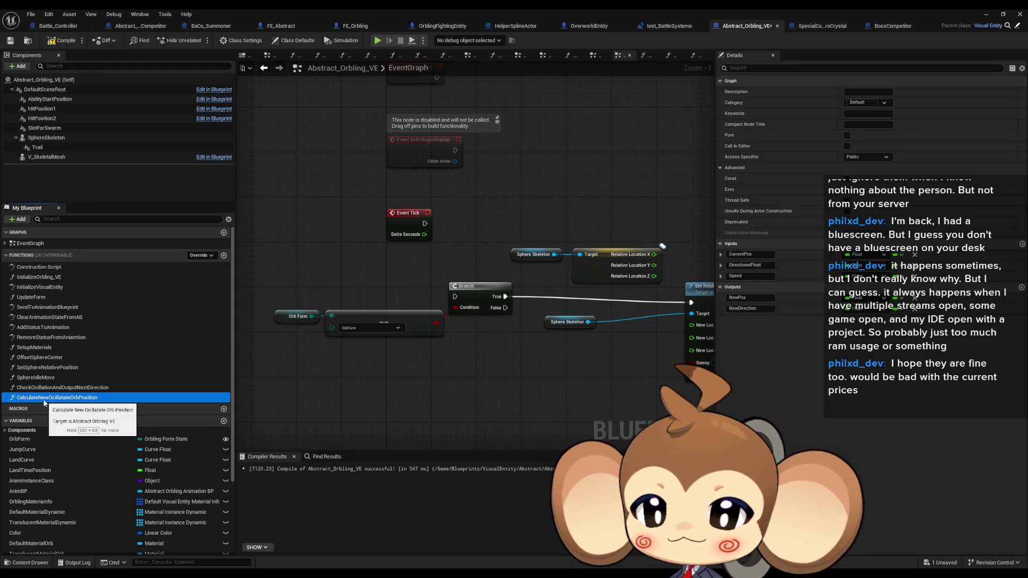
- Delete the CalculateNewOcillatateOrbPosition and CheckOcillationAndOutputNextDirection functions
key(Delete)
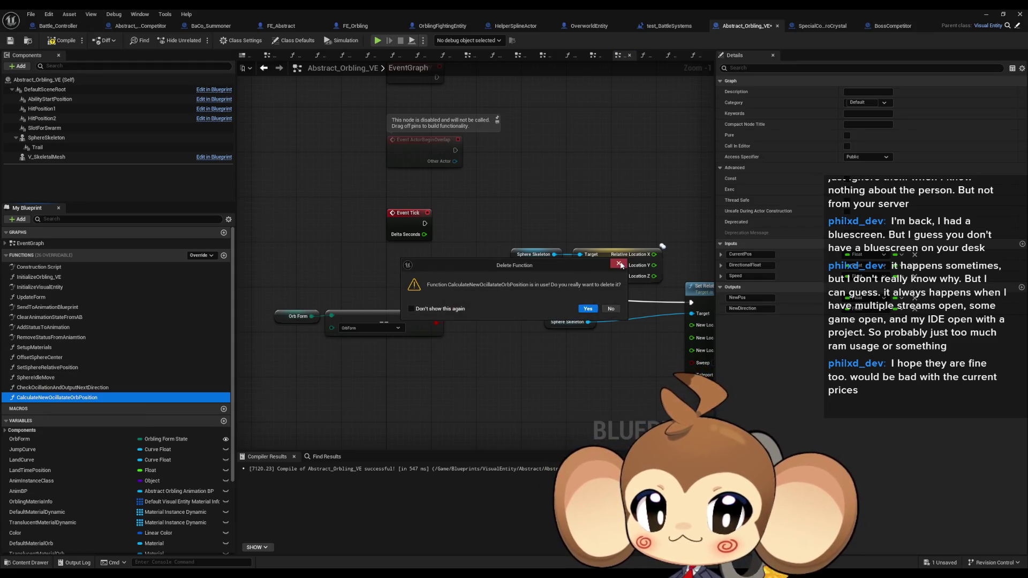
click(620, 264)
click(88, 388)
key(Delete)
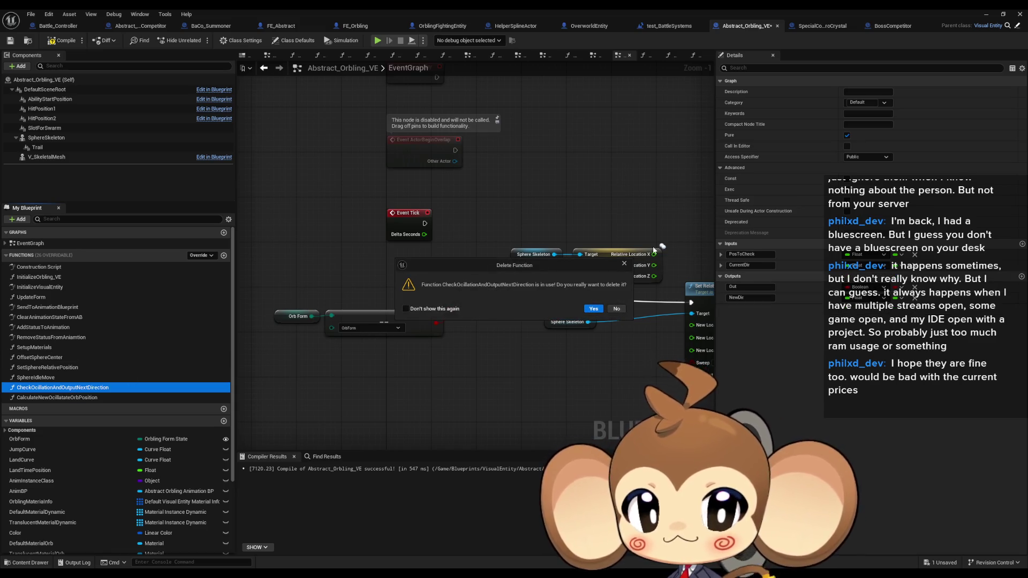
click(624, 264)
double_click(58, 378)
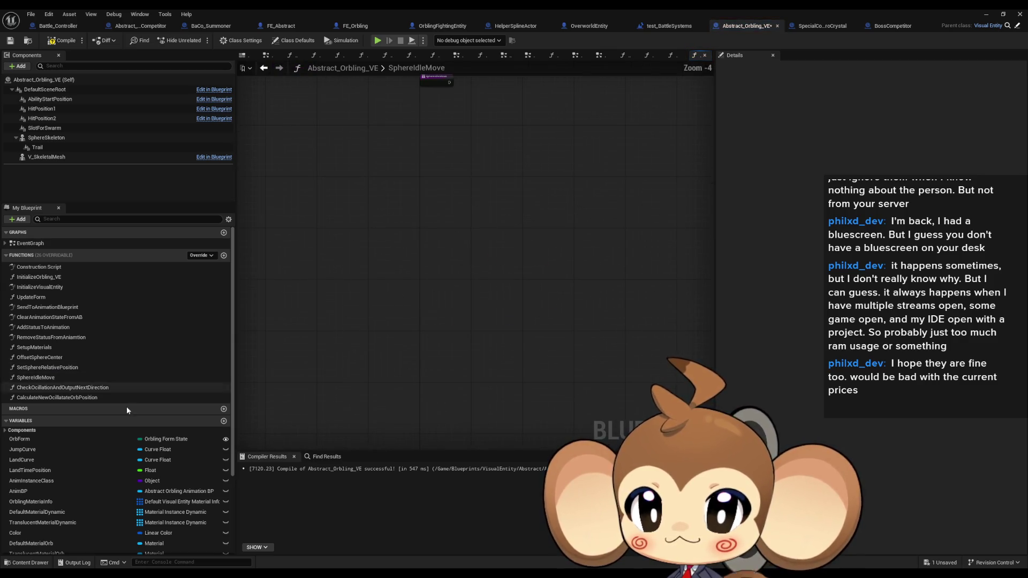
click(54, 387)
key(Delete)
click(624, 263)
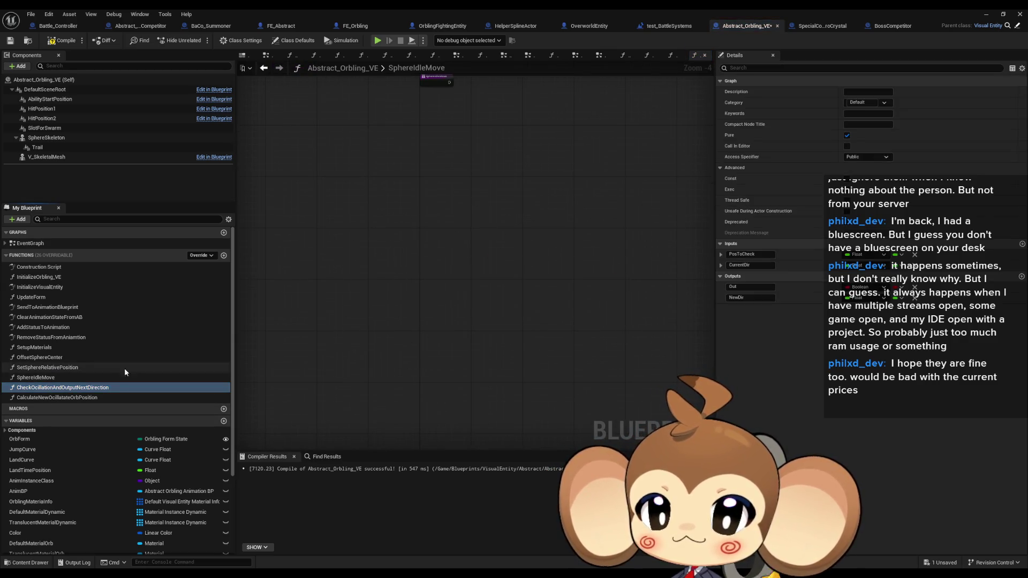
click(62, 398)
key(Delete)
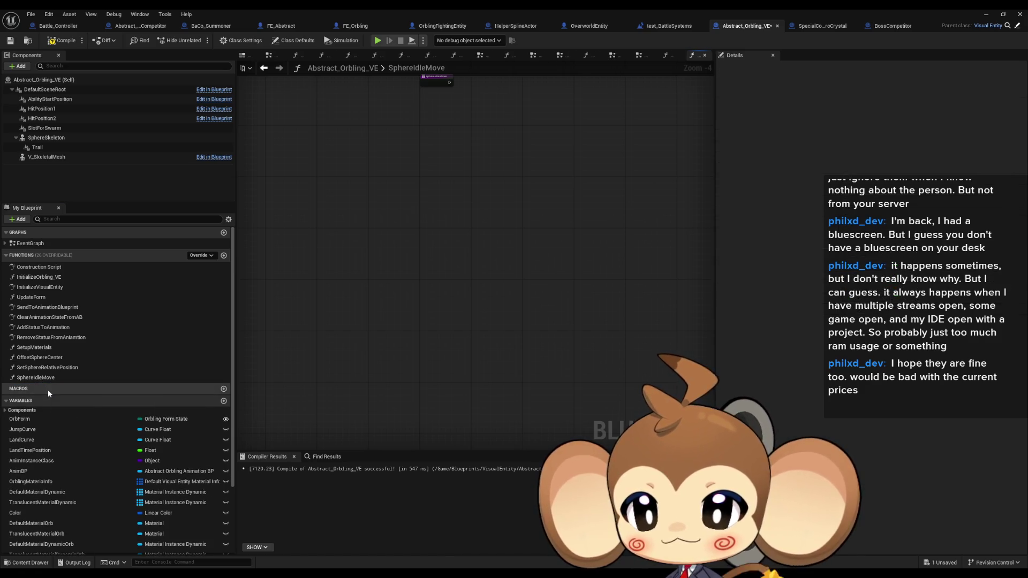
key(Delete)
- Delete OrbOcillationBoxRadius, OrbOcillationSpeed, CurrentOrbPositionWithoutZOffset and OrbRandOcillationSpeeds, keeping OrbOcillationDirection
scroll(160, 528, down, 3)
click(63, 525)
key(Delete)
click(52, 525)
key(Delete)
click(41, 525)
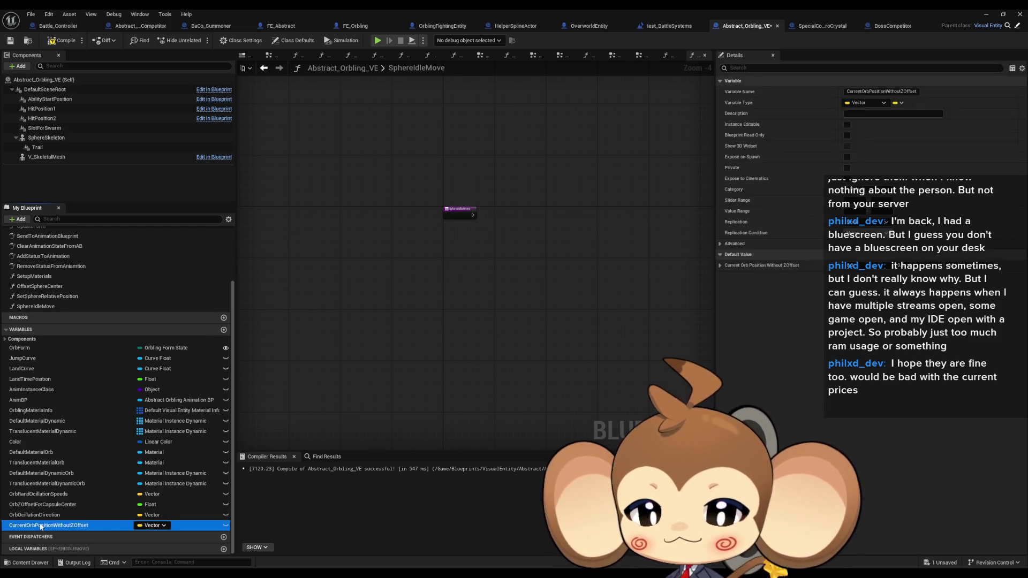
key(Delete)
click(40, 525)
key(Delete)
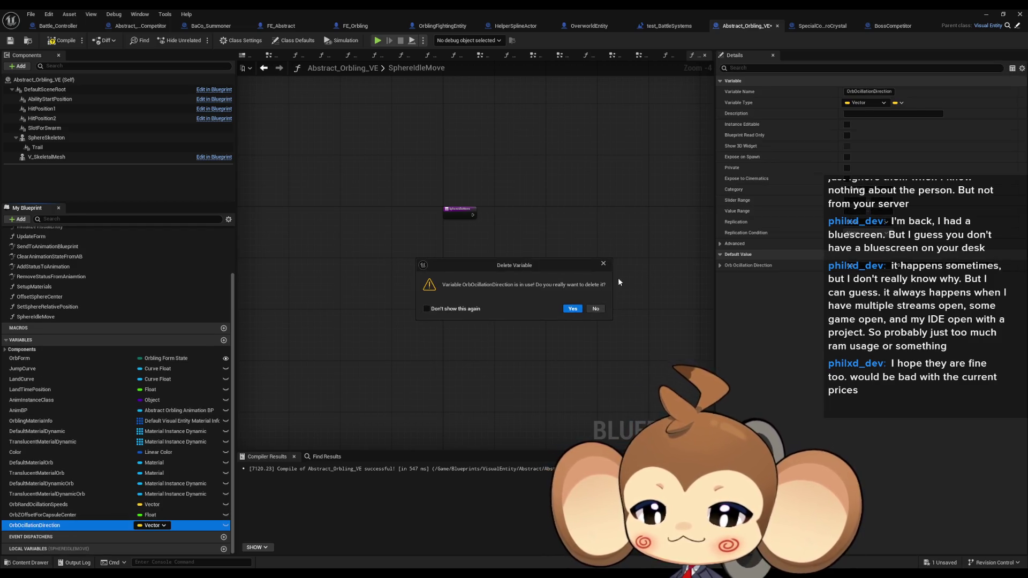
click(601, 267)
click(54, 504)
key(Delete)
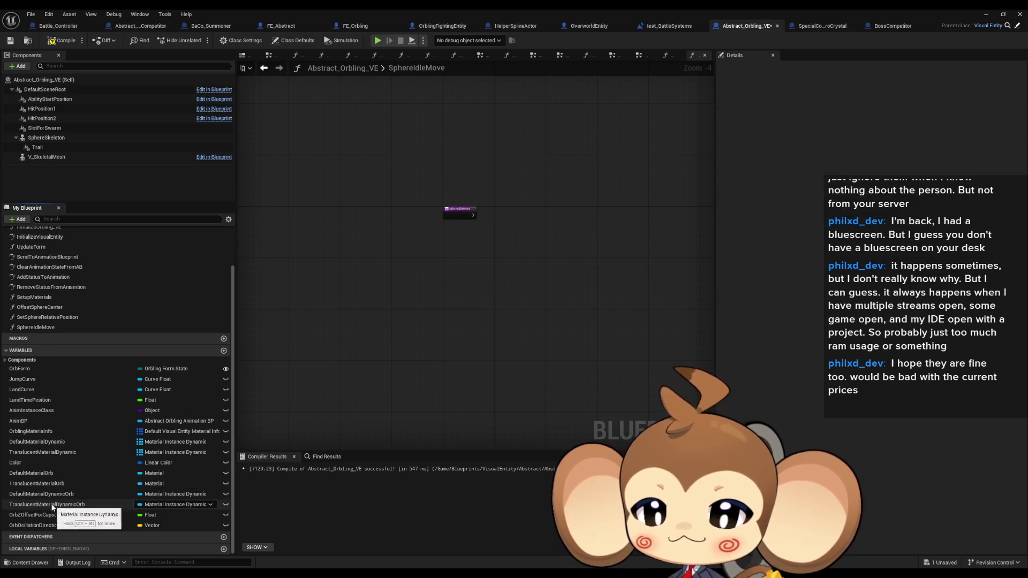
- Find OrbOcillationDirection references and jump to its SET node in InitializeVisualEntity
right_click(47, 525)
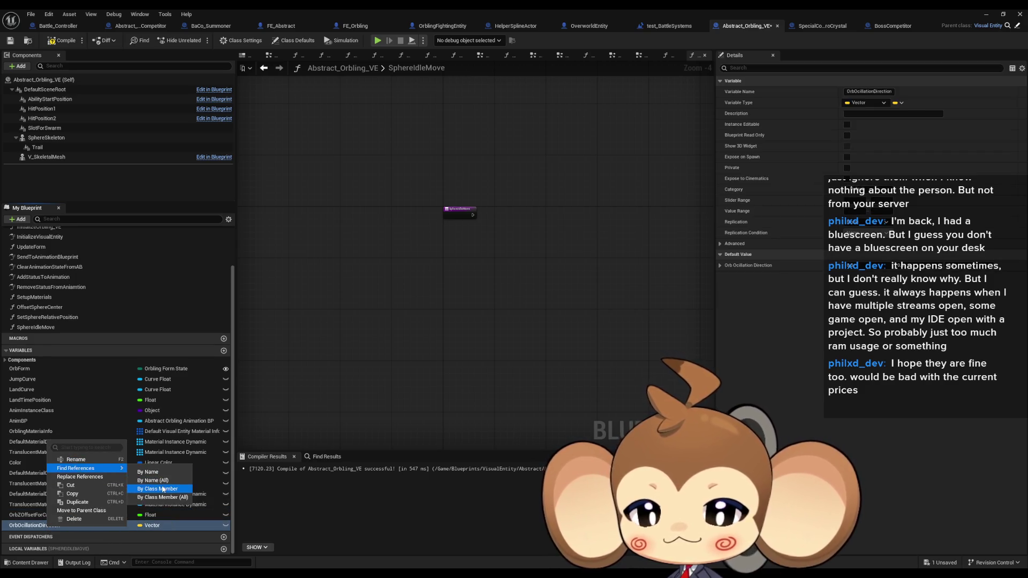
click(162, 486)
click(268, 490)
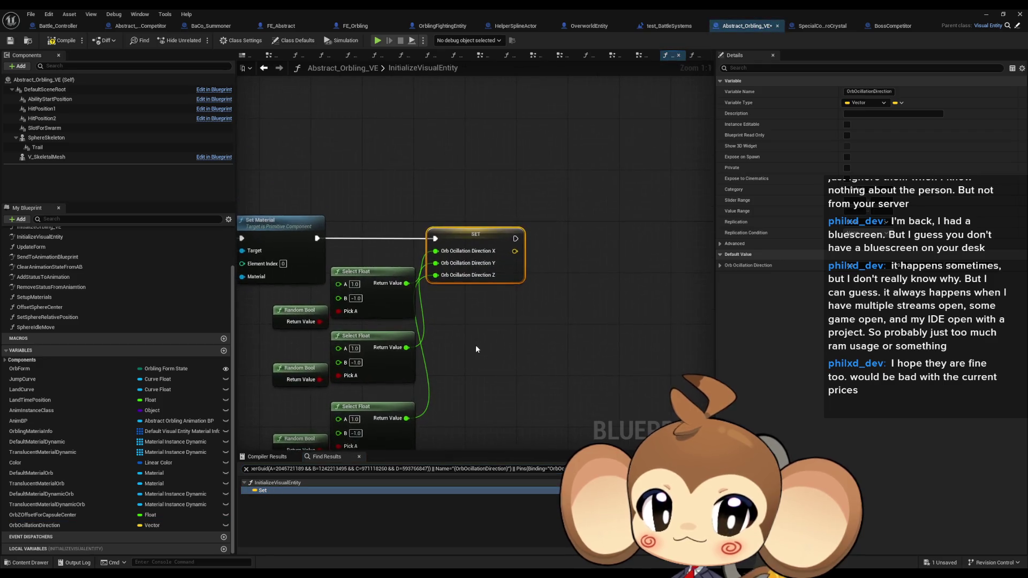
- Delete the direction SET, Select Float and Random Bool nodes, then the OrbOcillationDirection variable
key(Delete)
drag(460, 386, 364, 286)
key(Delete)
drag(313, 317, 372, 436)
key(Delete)
click(25, 524)
key(Delete)
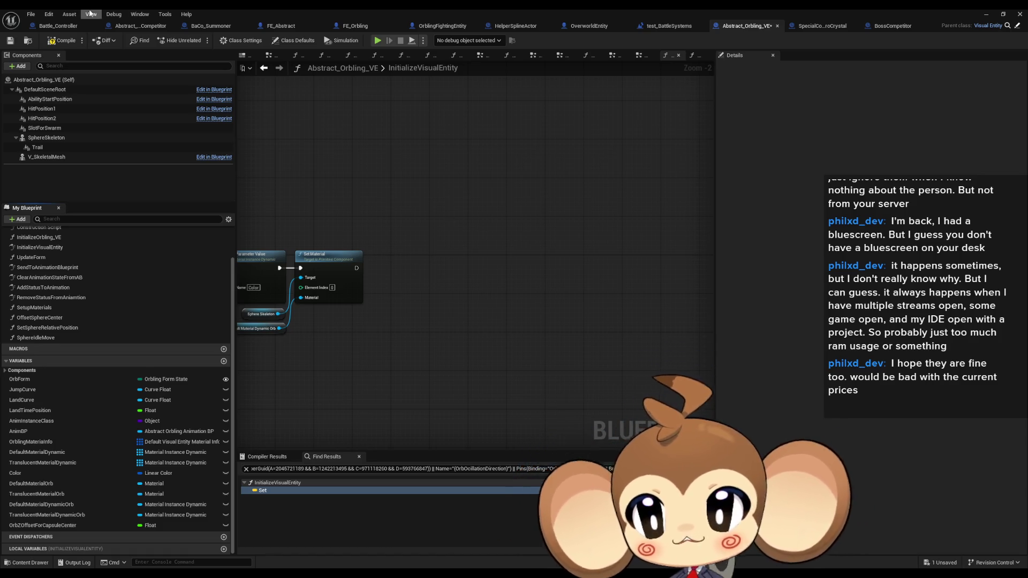
- Disconnect the execution wire into the second Fly to Slot node in test_BattleSystems
click(899, 27)
click(807, 27)
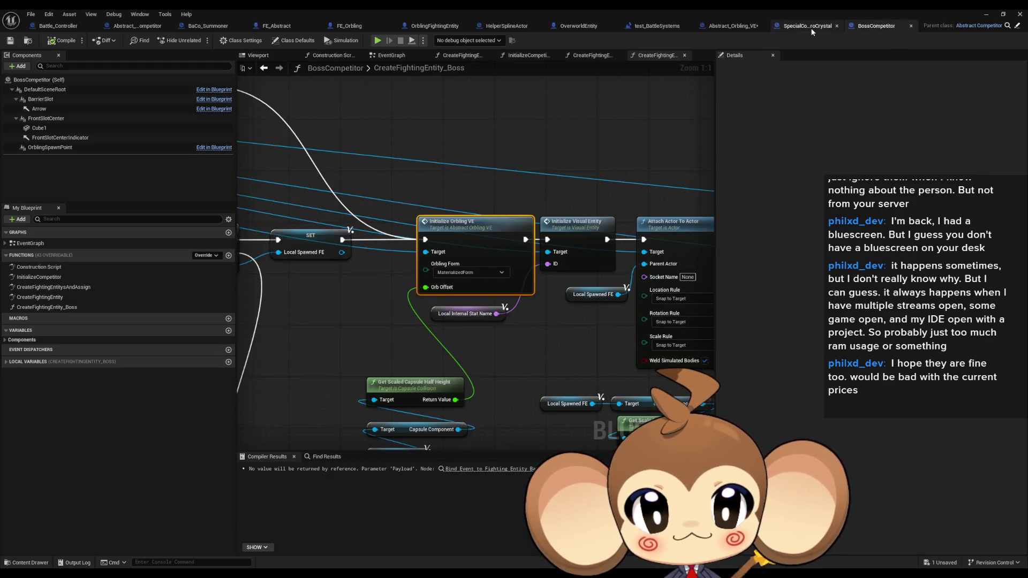
click(792, 28)
click(725, 27)
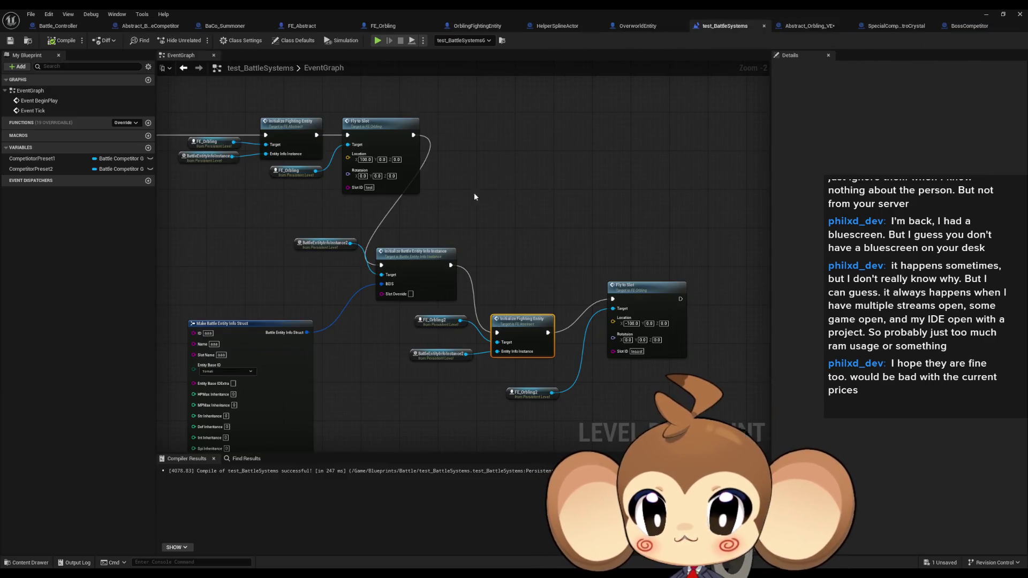
scroll(498, 278, down, 1)
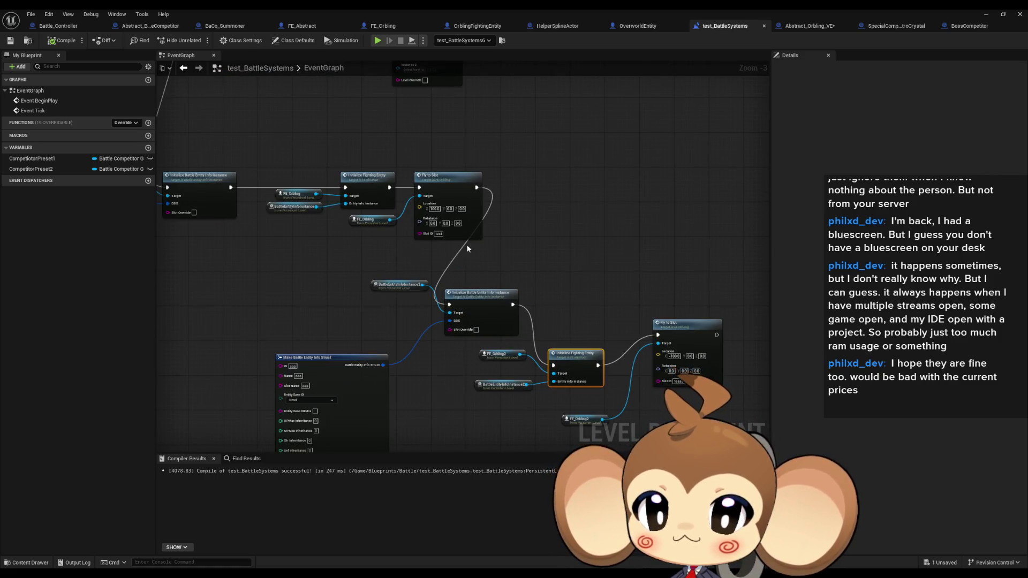
mouse_move(419, 188)
mouse_down()
mouse_move(441, 278)
mouse_move(465, 310)
mouse_up()
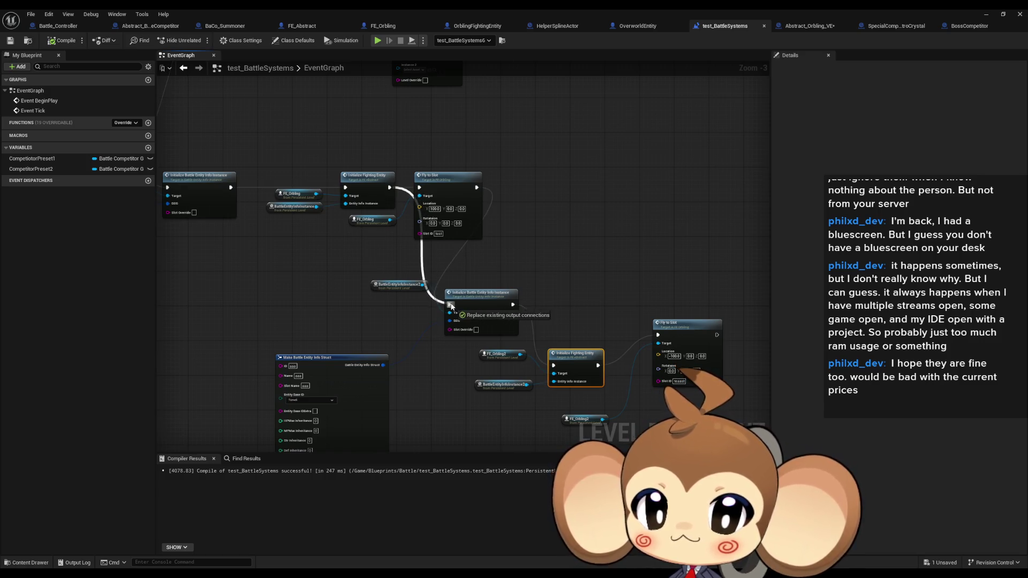
- Run a brief play test of the level, then return to the Abstract_Orbling_VE graph
click(986, 15)
click(202, 43)
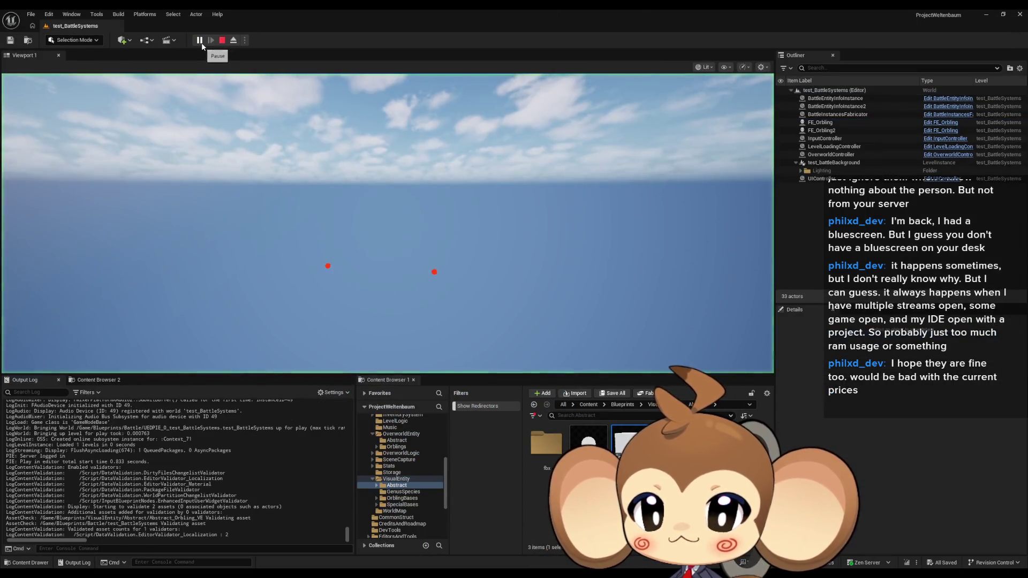
key(Escape)
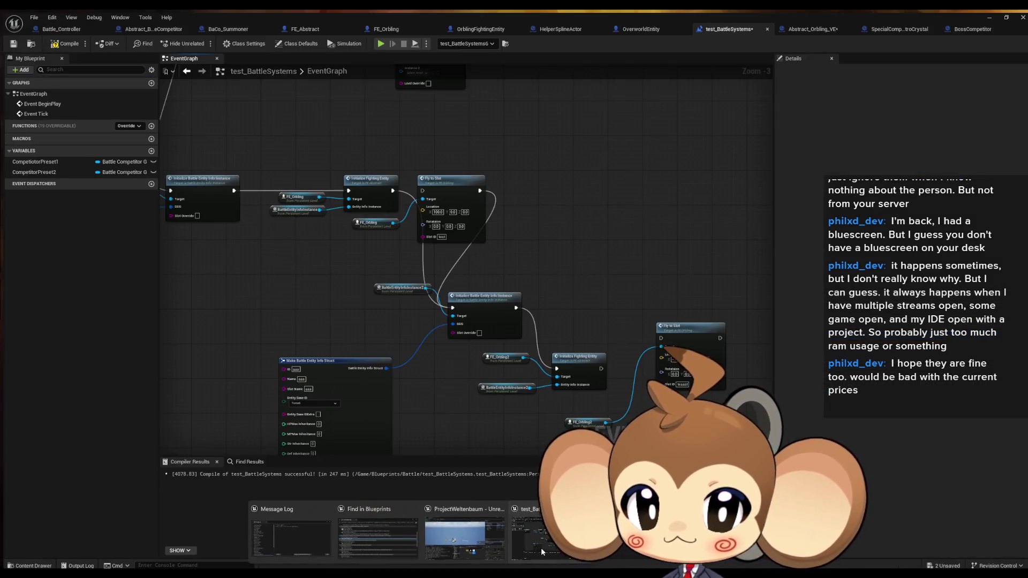
click(540, 547)
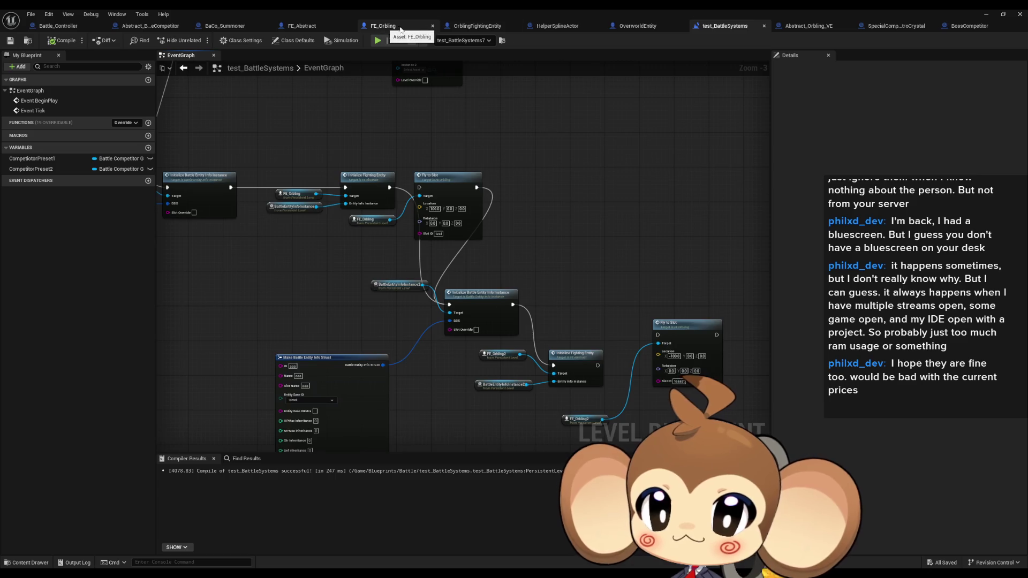
click(797, 25)
drag(426, 287, 508, 264)
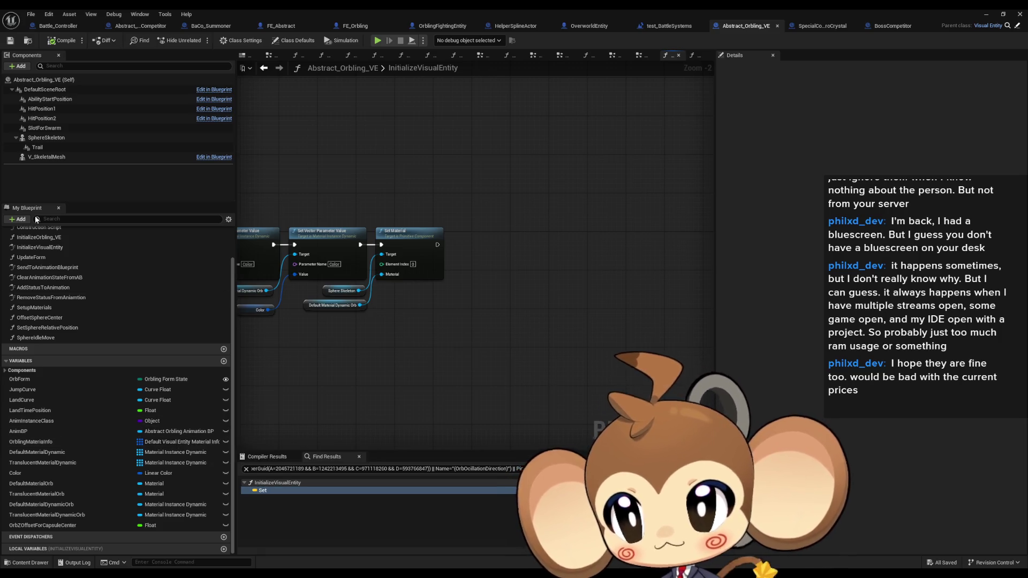
- Open the EventGraph of Abstract_Orbling_VE and make OrbForm editable per instance
scroll(58, 278, up, 3)
double_click(38, 244)
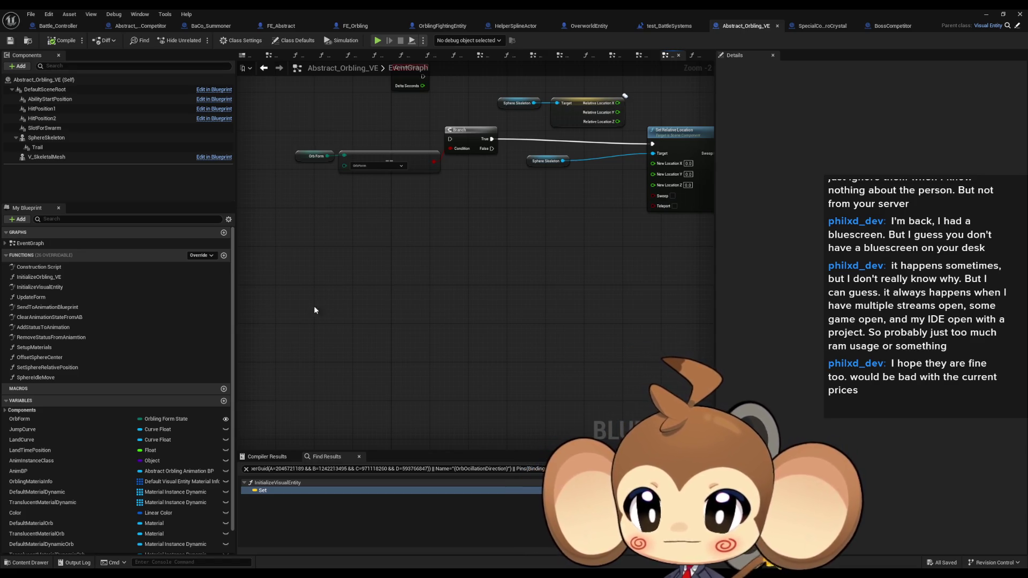
scroll(153, 426, down, 2)
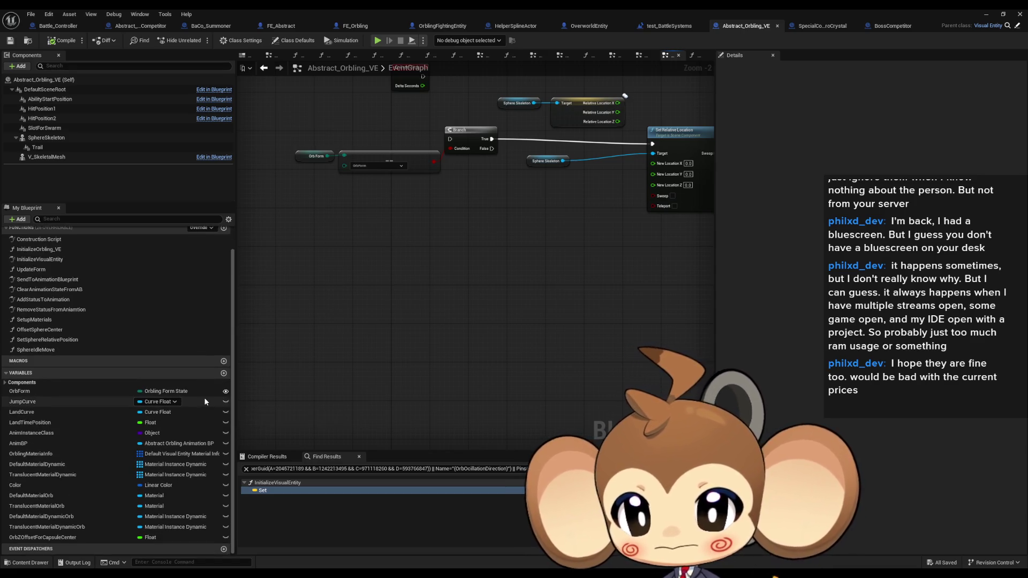
mouse_move(300, 353)
mouse_down()
mouse_move(399, 346)
mouse_move(384, 346)
mouse_up()
click(225, 391)
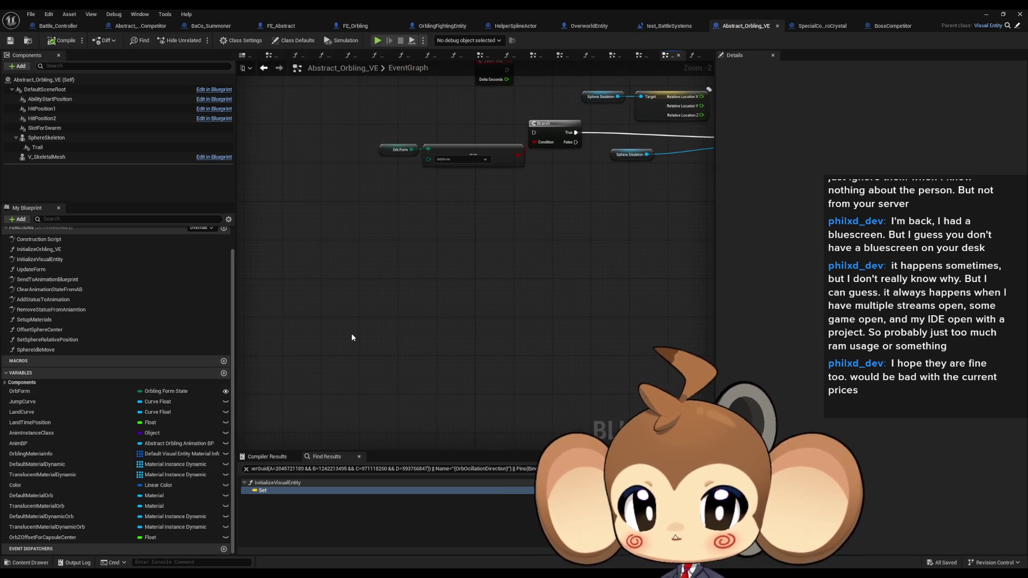
- Add a Get Time Seconds node below the Orb Form nodes
right_click(345, 300)
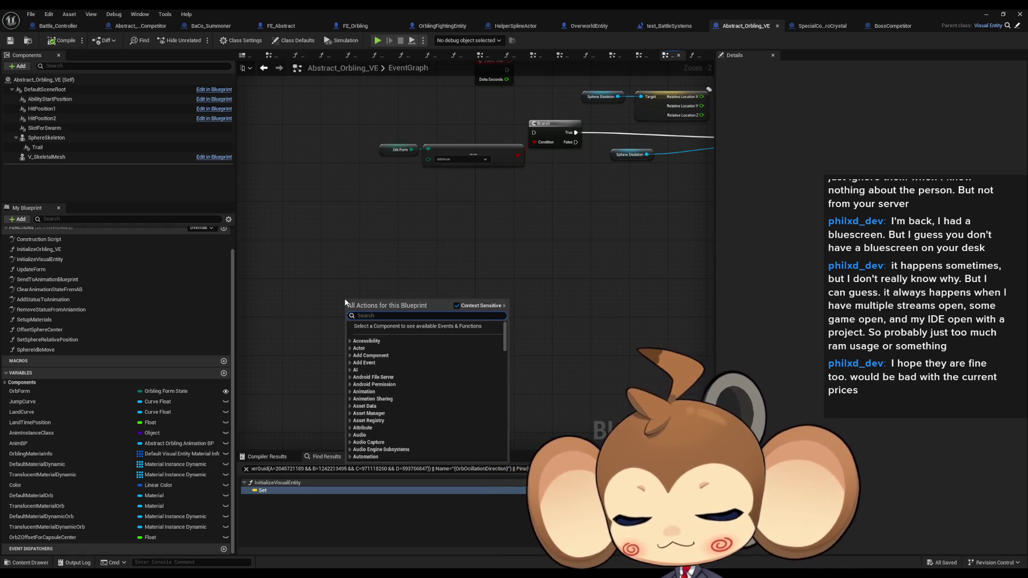
text(time seco)
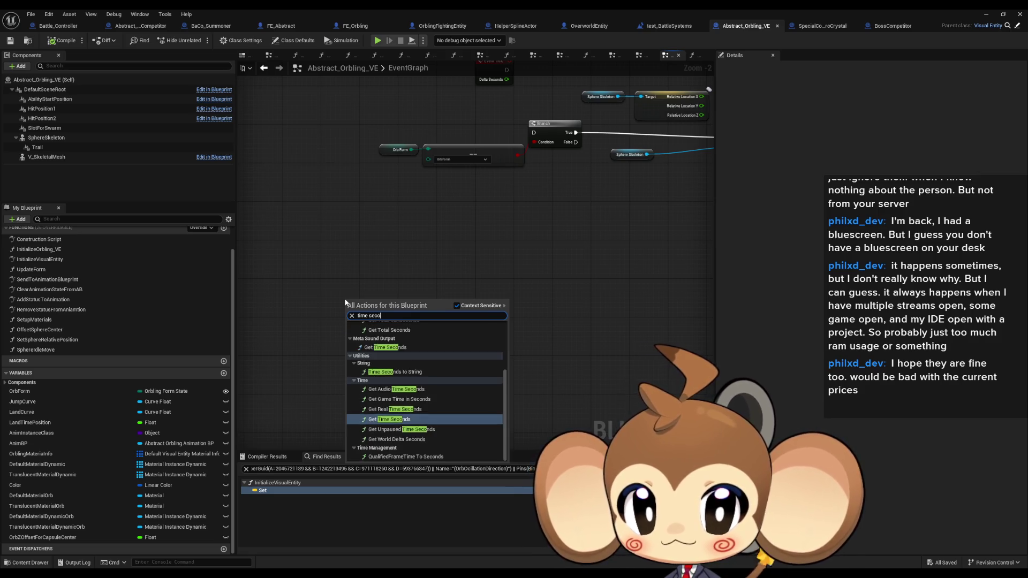
text(ns)
key(ctrl+a)
key(BackSpace)
text(get s)
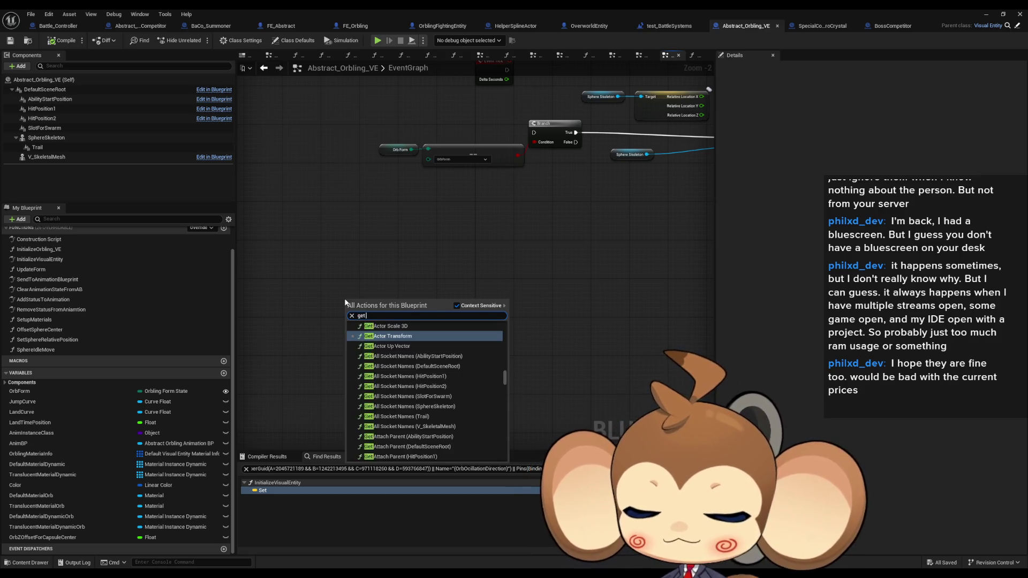
key(BackSpace)
text(time se)
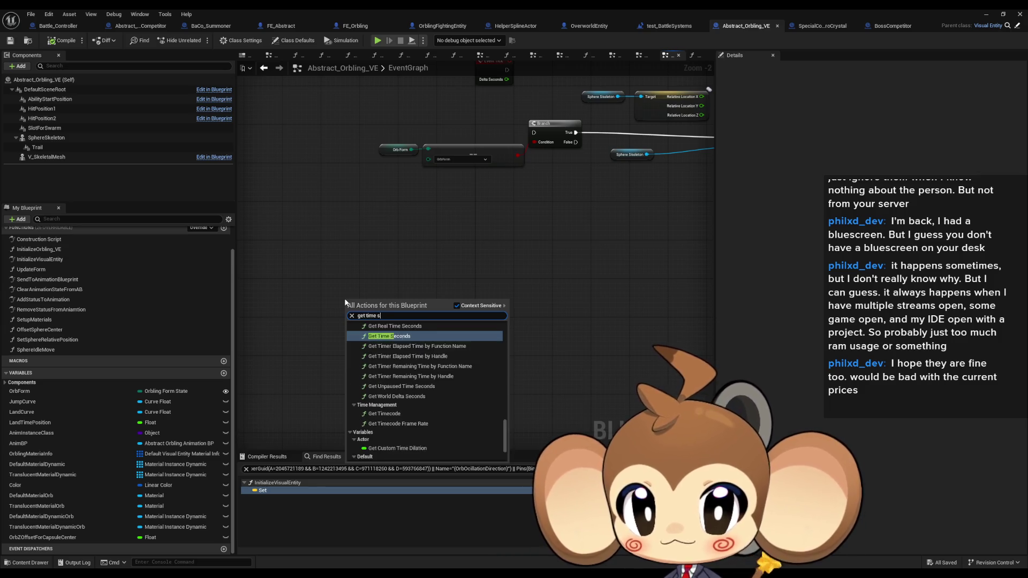
key(Return)
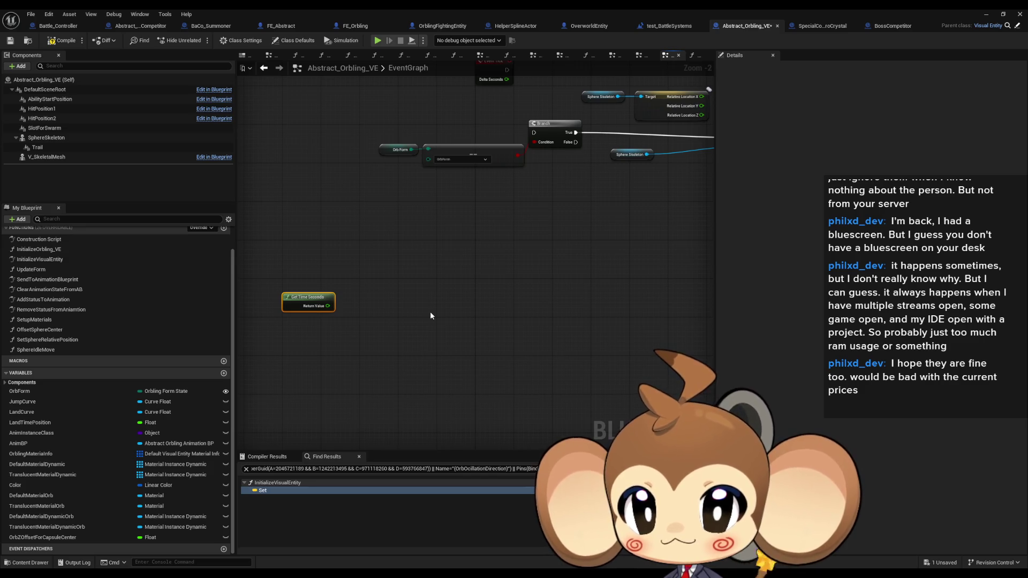
drag(327, 306, 373, 307)
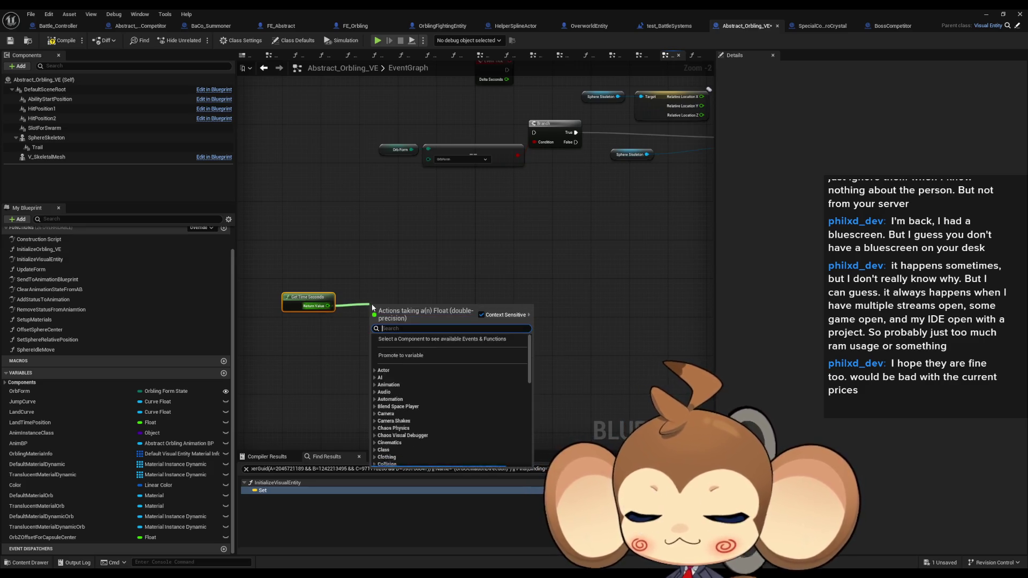
text(*)
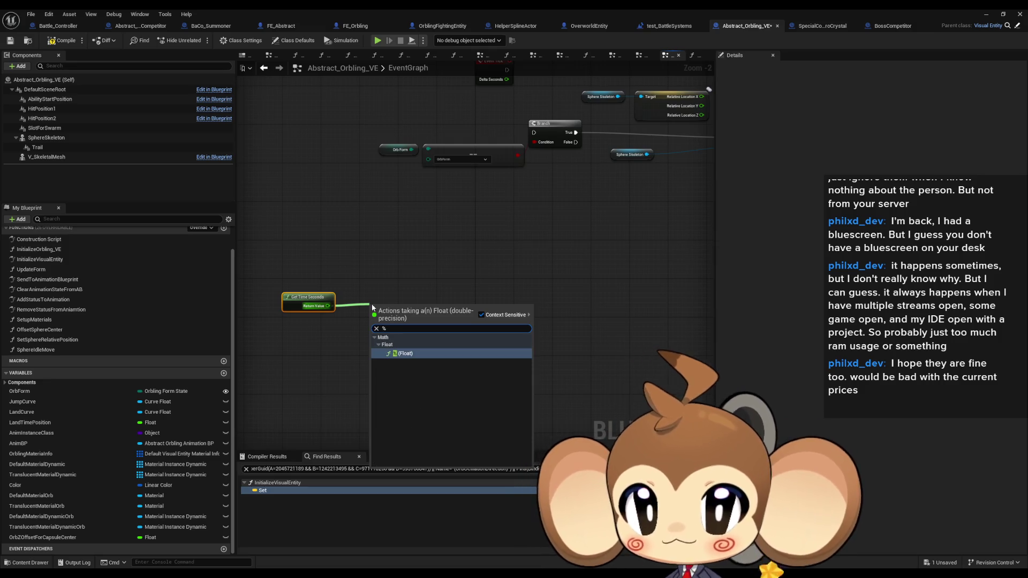
key(Return)
drag(392, 310, 388, 309)
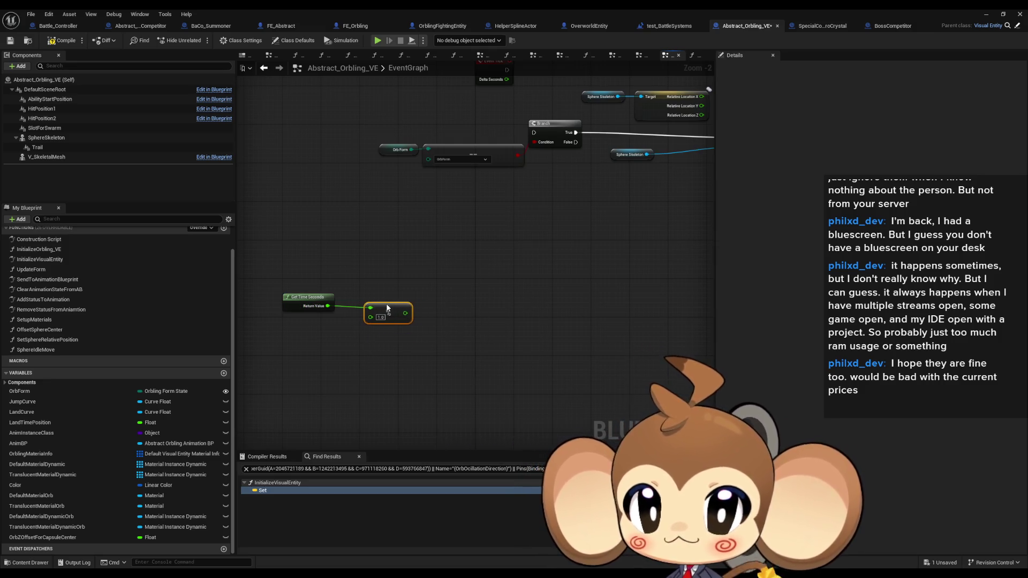
click(326, 319)
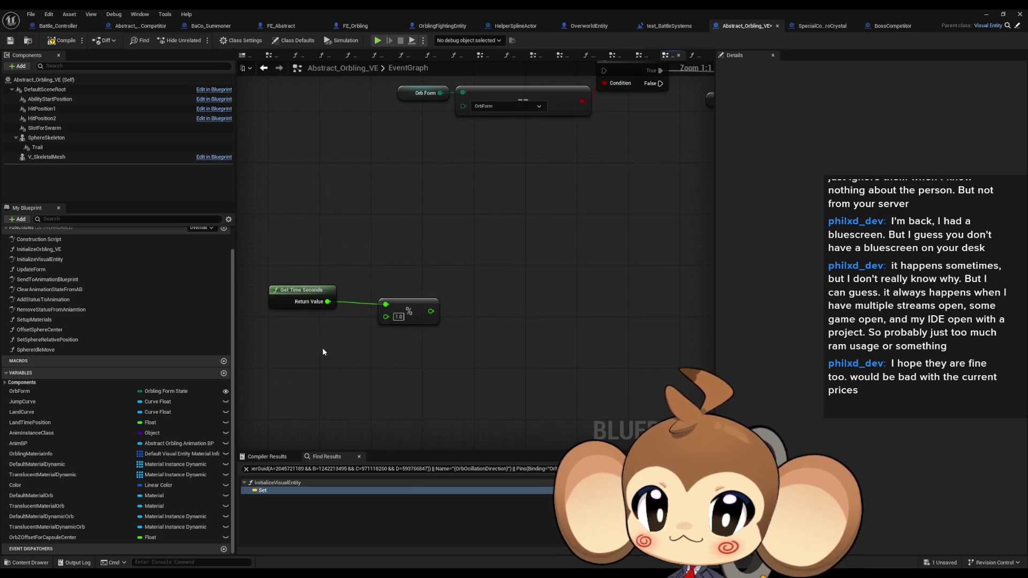
scroll(448, 294, up, 2)
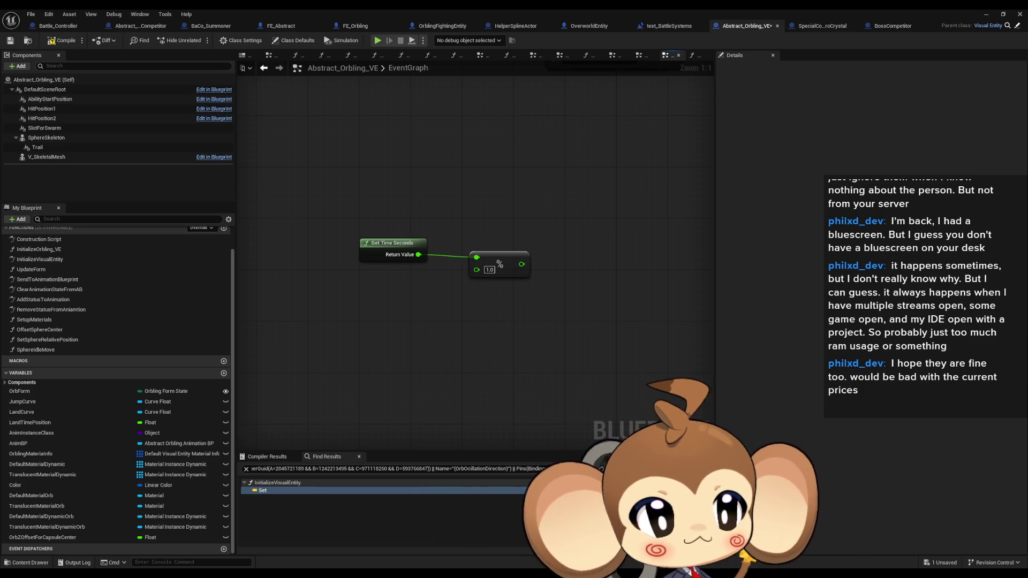
key(Delete)
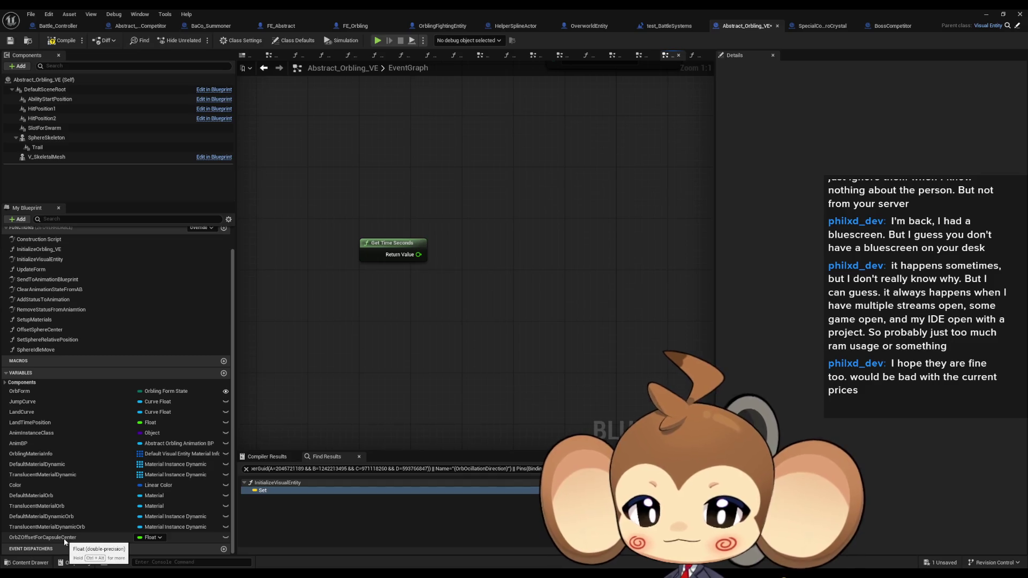
click(224, 373)
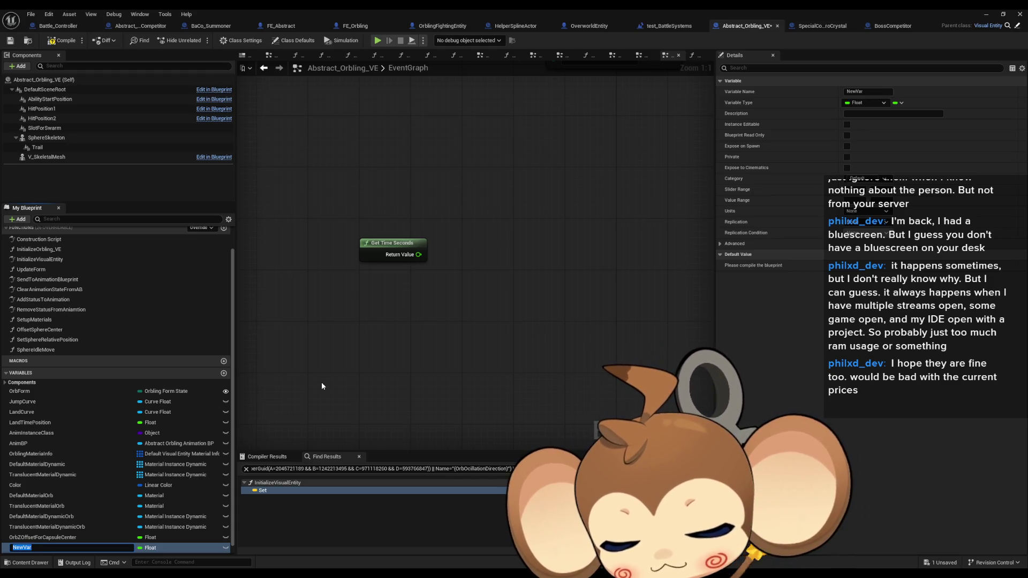
- Name the new float variable OrbOcillationRadius and place its getter in the EventGraph
text(Orb)
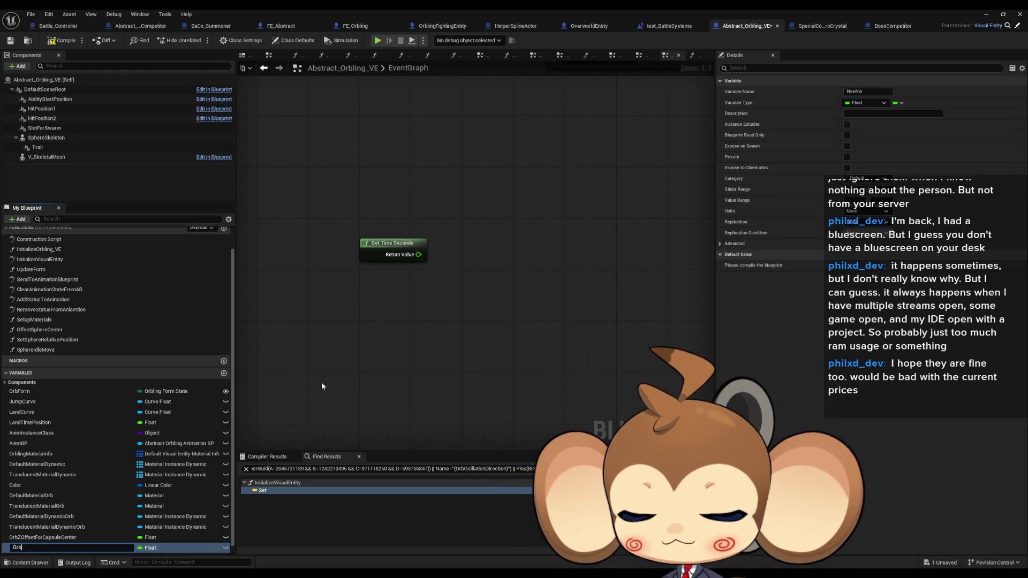
text(Ocil)
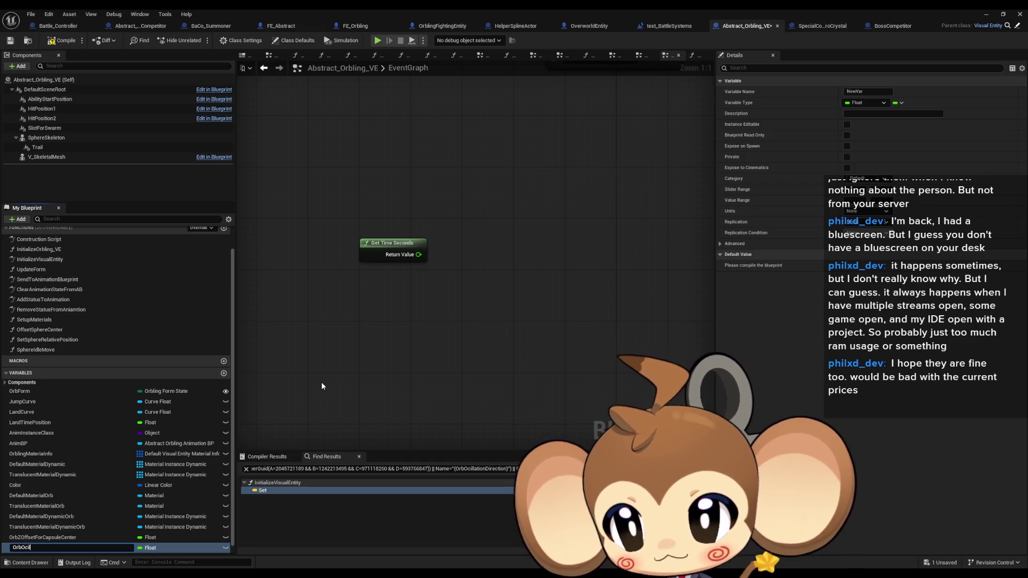
text(lationRadius)
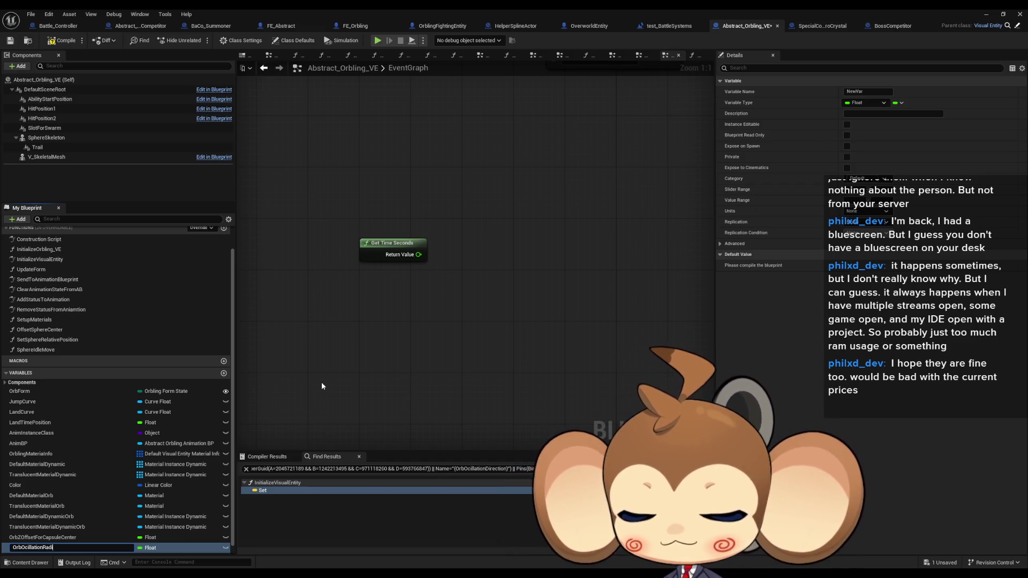
key(Return)
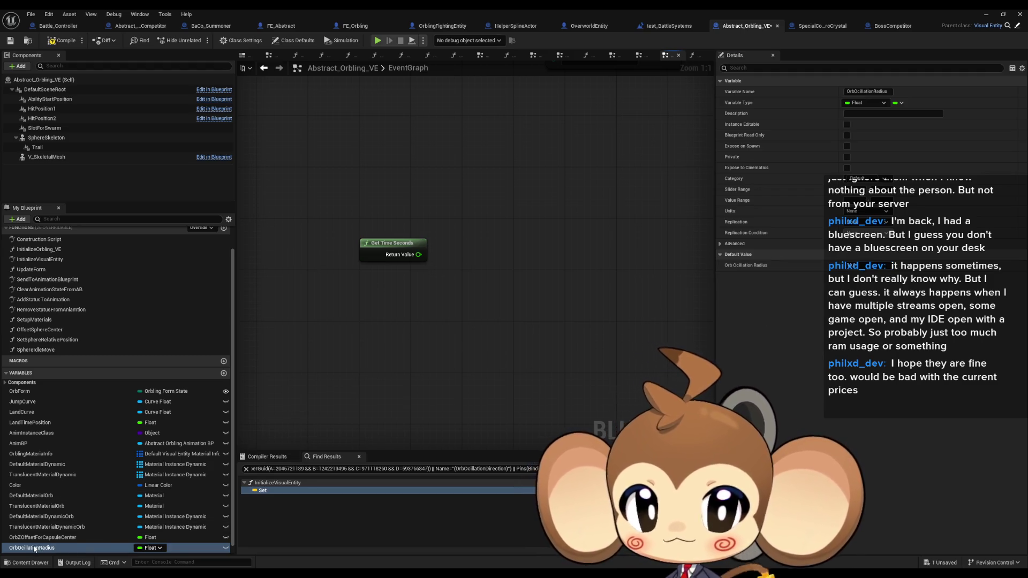
mouse_move(34, 548)
mouse_down()
mouse_move(321, 484)
mouse_move(399, 348)
mouse_up()
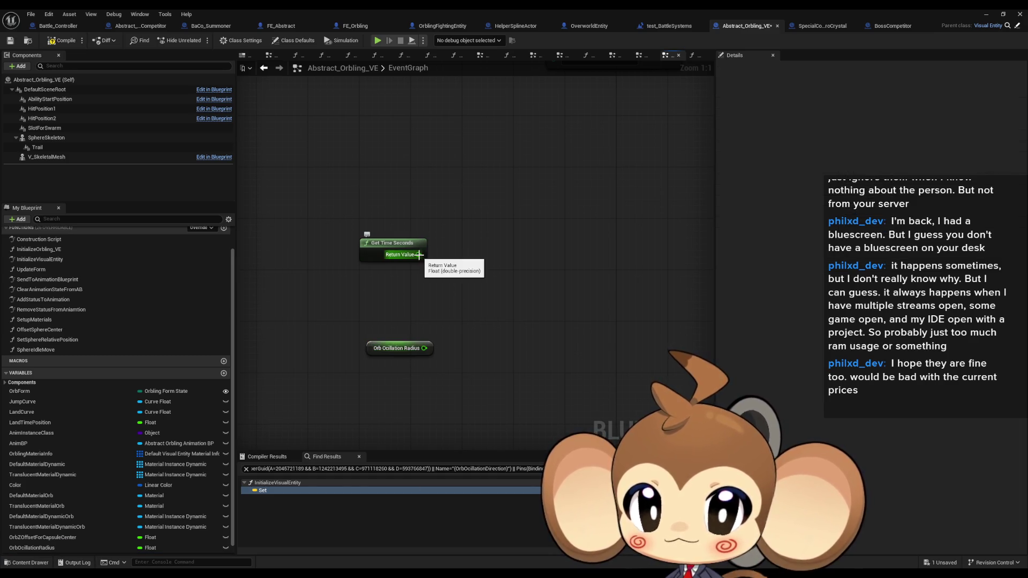
- Add two Multiply nodes after Get Time Seconds, removing an extra node added by mistake
drag(419, 255, 452, 257)
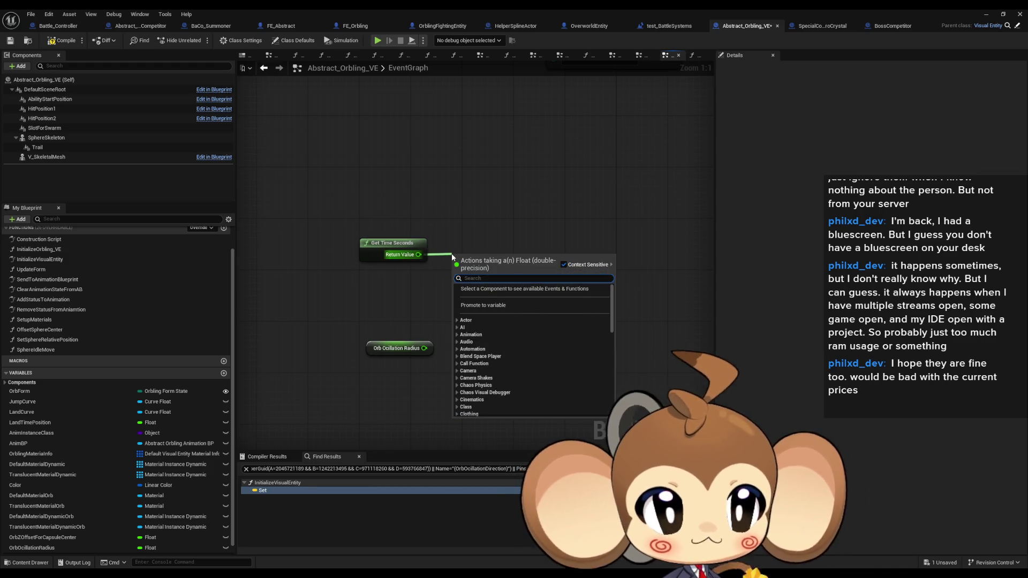
text(*)
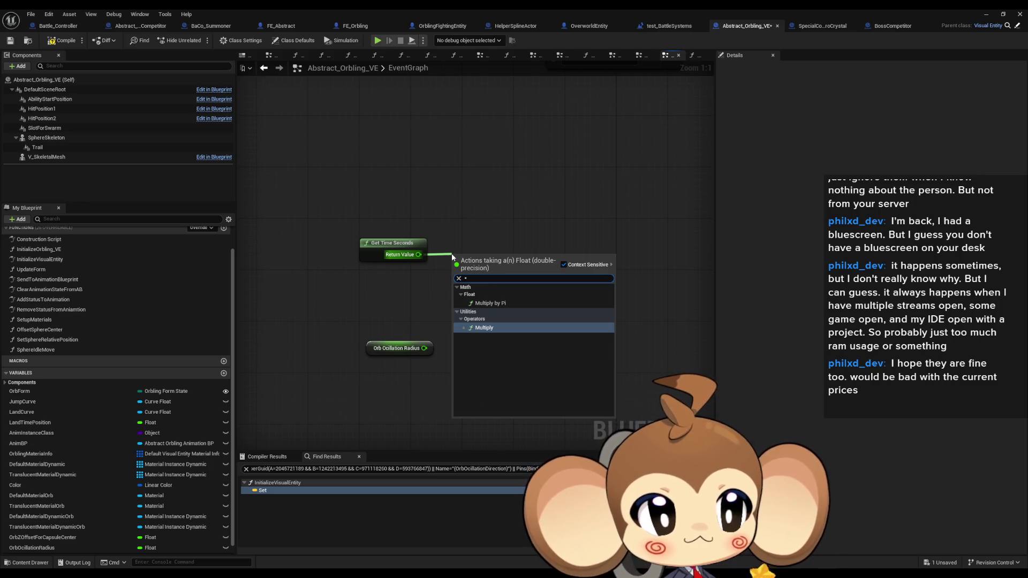
key(Return)
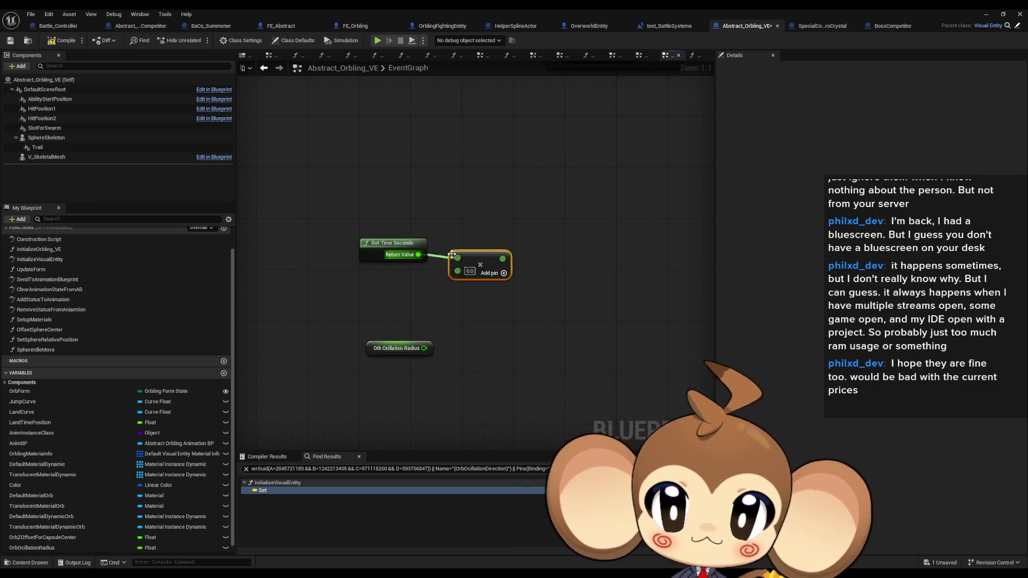
drag(483, 264, 569, 248)
text(*)
key(Return)
drag(378, 350, 441, 331)
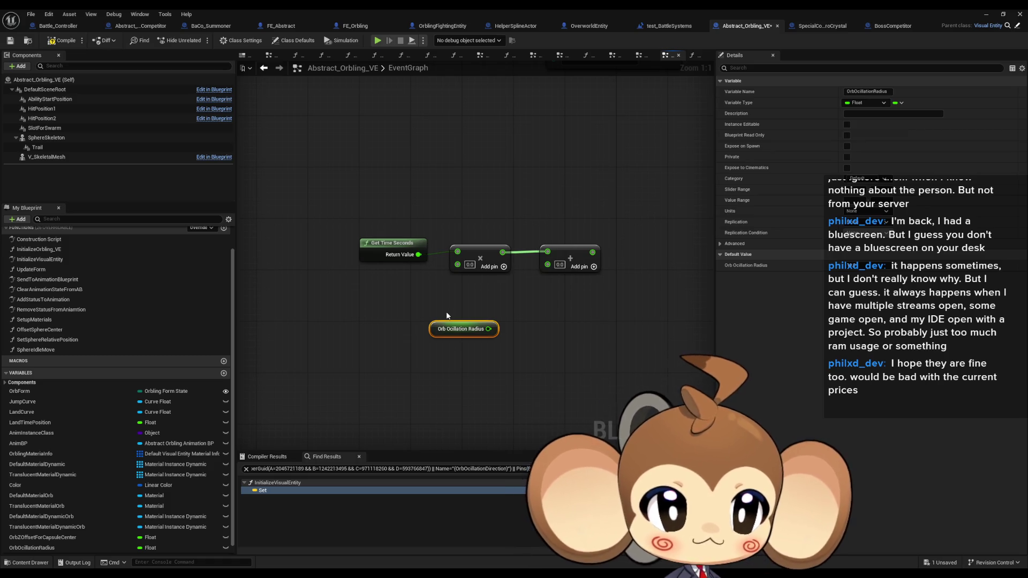
mouse_move(502, 252)
mouse_down()
mouse_move(548, 294)
mouse_move(640, 278)
mouse_up()
text(multiply)
key(Return)
click(569, 252)
key(Delete)
- Insert SIN after the first Multiply and multiply its result by Orb Ocillation Radius
mouse_move(498, 253)
mouse_down()
mouse_move(487, 250)
mouse_move(539, 255)
mouse_up()
text(sin)
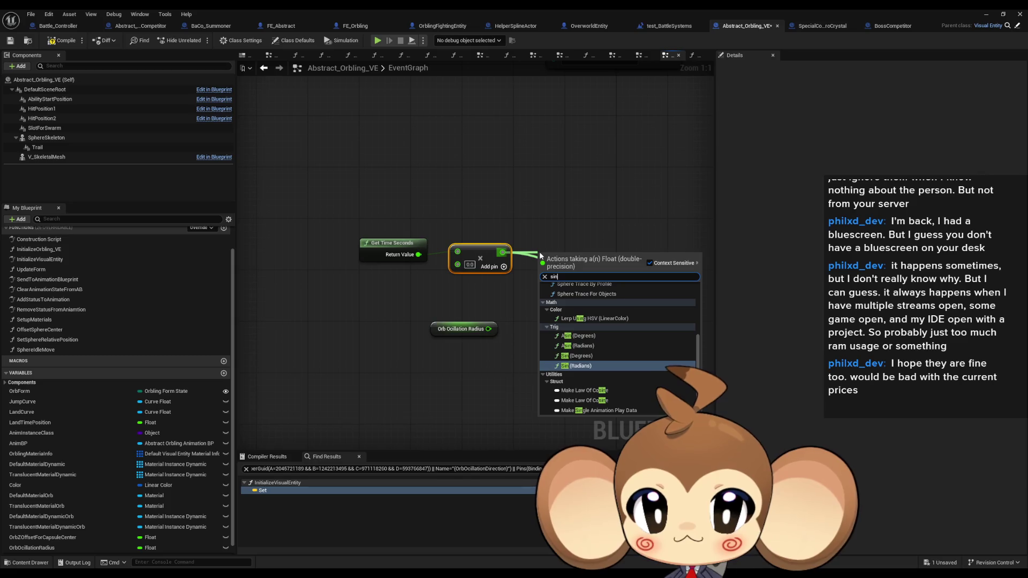
key(Return)
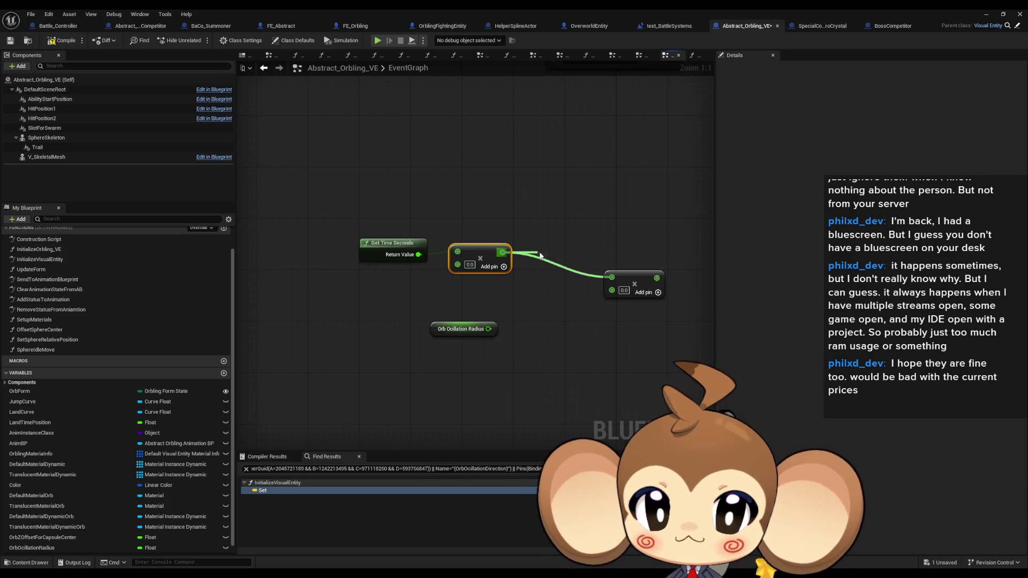
drag(591, 258, 611, 277)
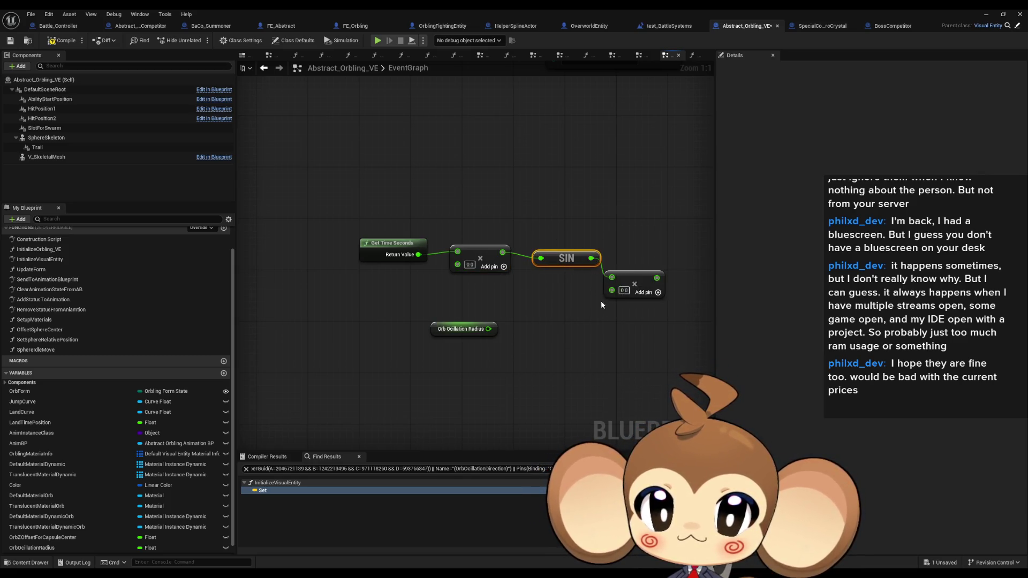
mouse_move(446, 329)
mouse_down()
mouse_move(612, 290)
mouse_move(657, 254)
mouse_up()
drag(566, 306, 566, 293)
drag(680, 234, 535, 303)
drag(577, 258, 612, 261)
click(612, 261)
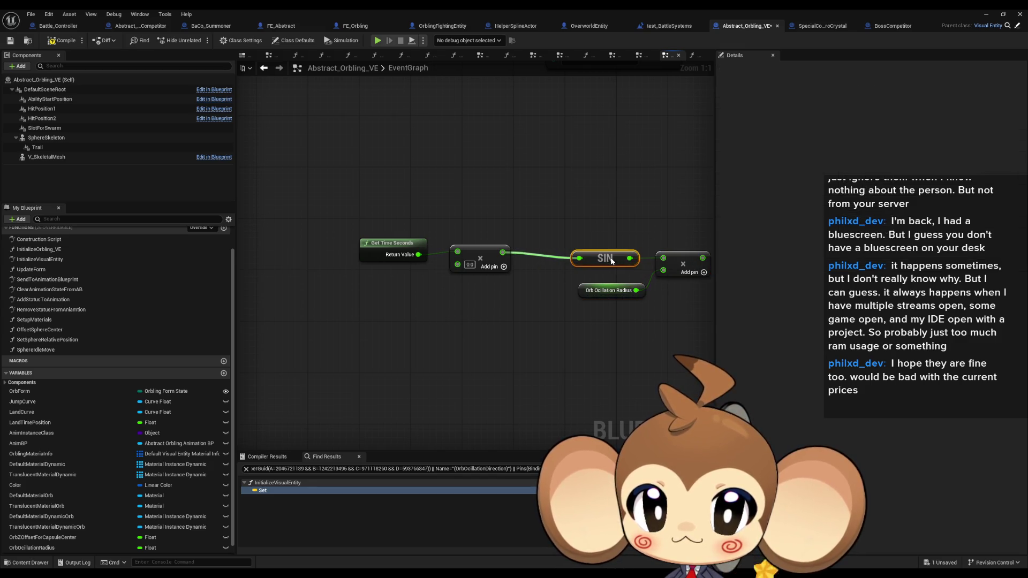
drag(497, 255, 510, 261)
click(492, 247)
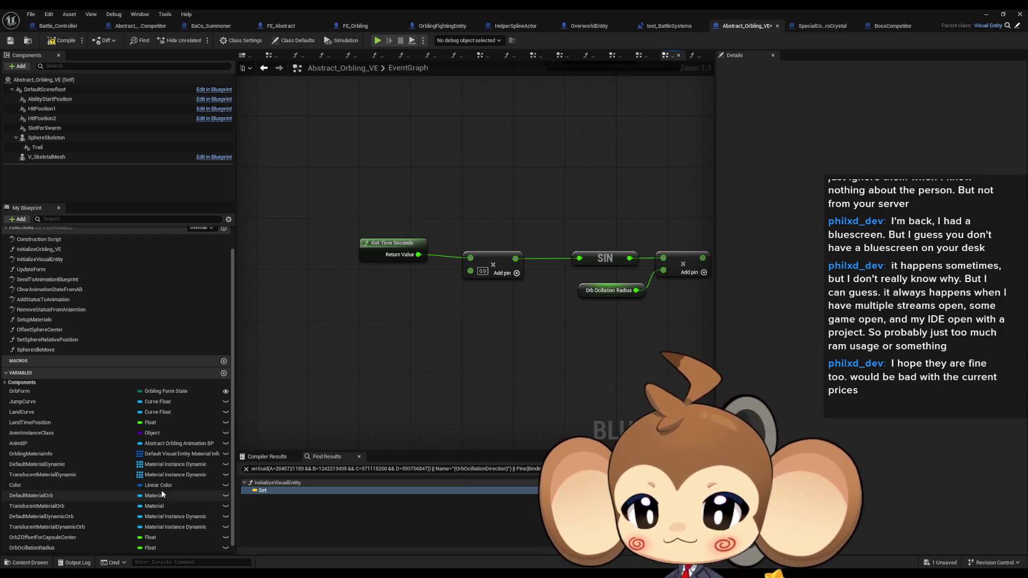
click(223, 373)
- Name the new variable OcillationSpeeds, make it a Vector, and save the Blueprint
text(Oc)
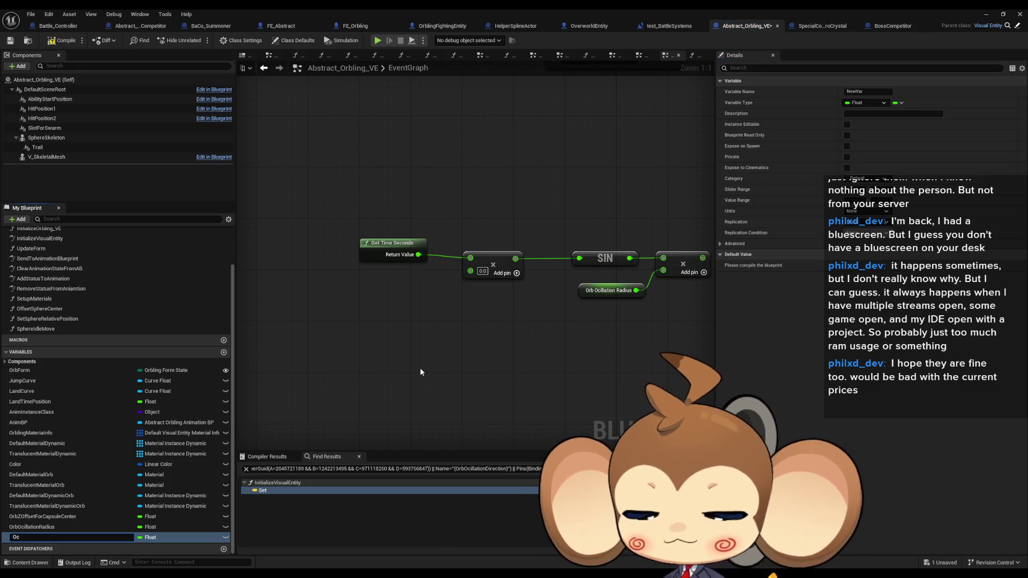
text(illation)
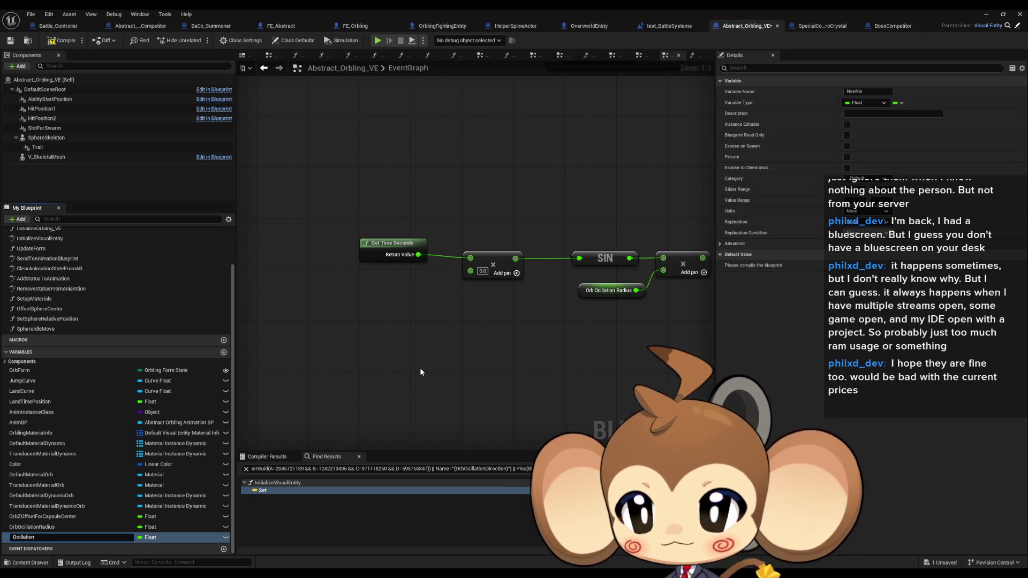
text(Speeds)
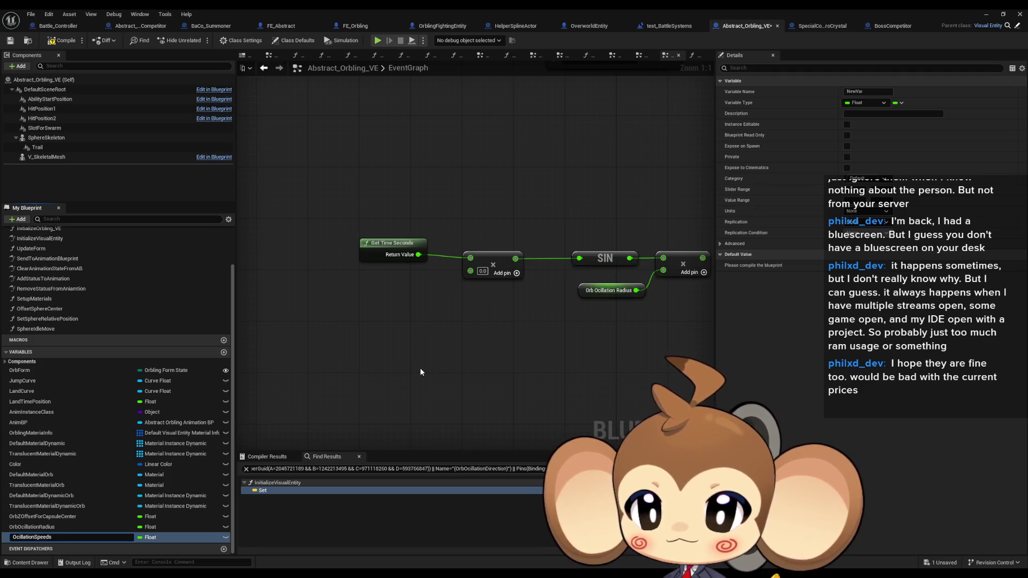
key(Return)
click(150, 537)
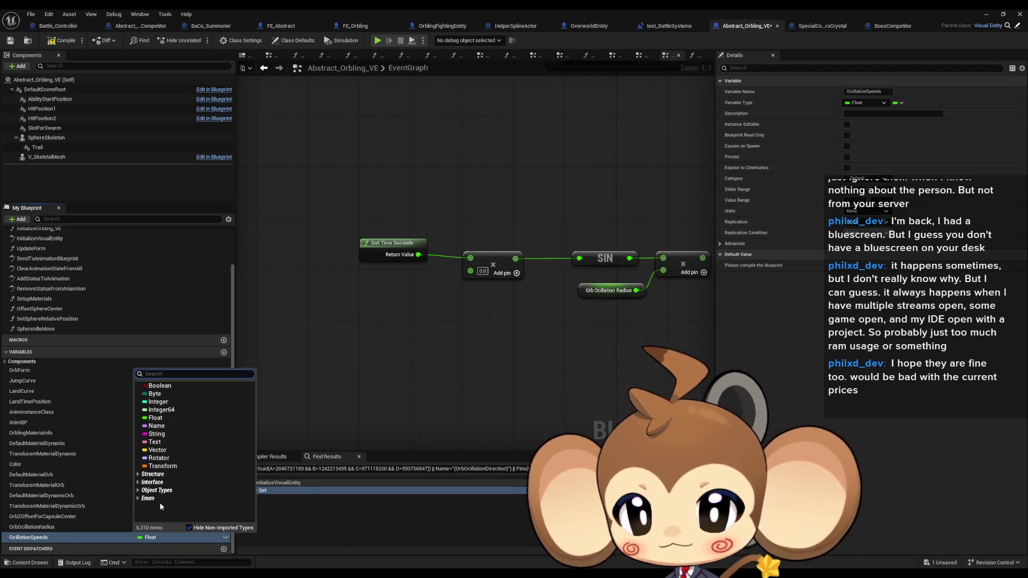
click(158, 449)
key(ctrl+s)
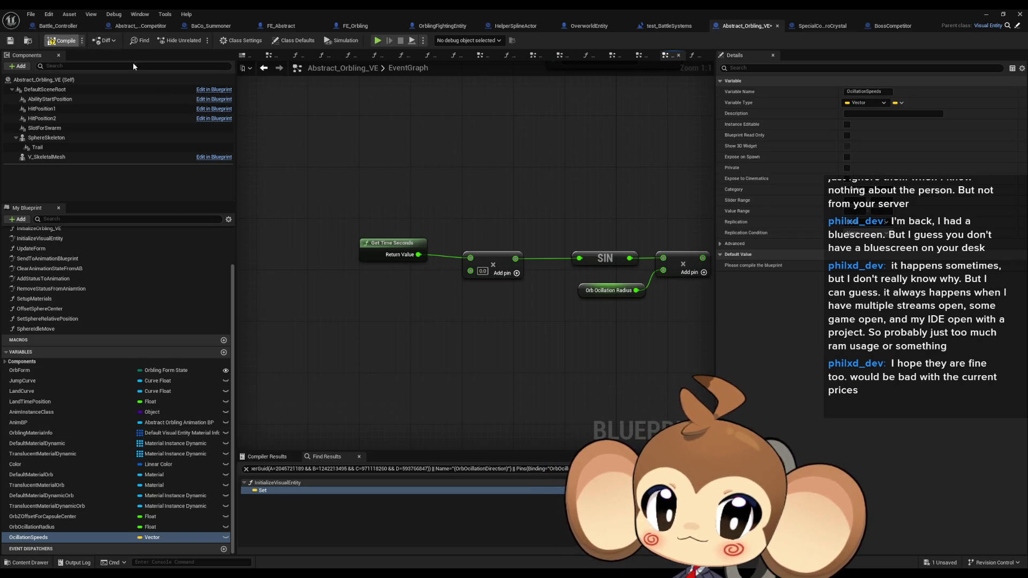
- Place an Ocillation Speeds getter, split it, and multiply its X with Get Time Seconds
mouse_move(48, 537)
mouse_down()
mouse_move(139, 500)
mouse_move(331, 314)
mouse_up()
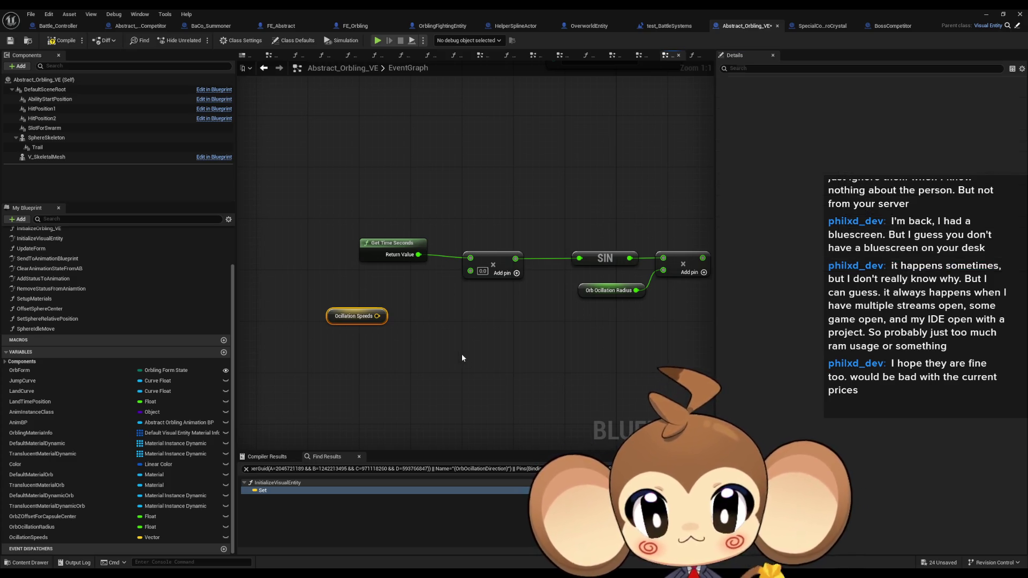
right_click(377, 316)
click(405, 350)
mouse_move(381, 316)
mouse_down()
mouse_move(470, 280)
mouse_move(470, 270)
mouse_up()
drag(347, 318, 379, 292)
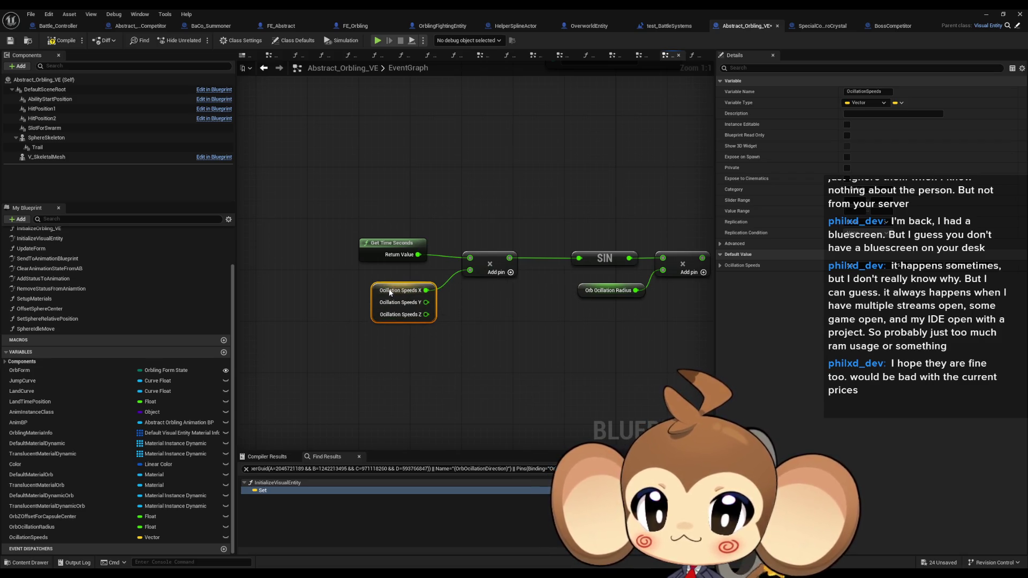
drag(534, 333, 390, 362)
scroll(389, 362, down, 2)
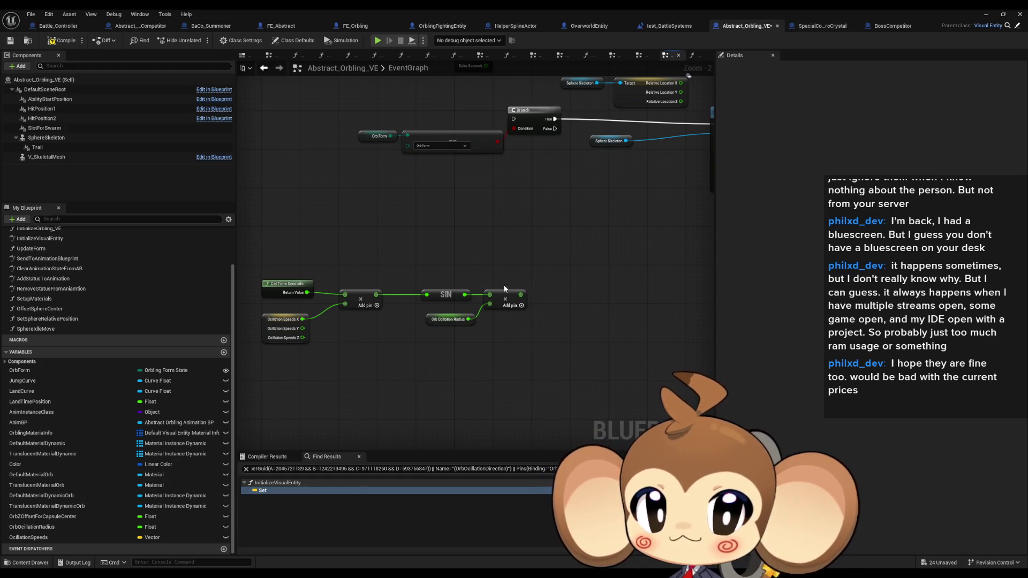
- Create the CurrentOrbOcillationPosition variable and place a SET node for it
double_click(279, 489)
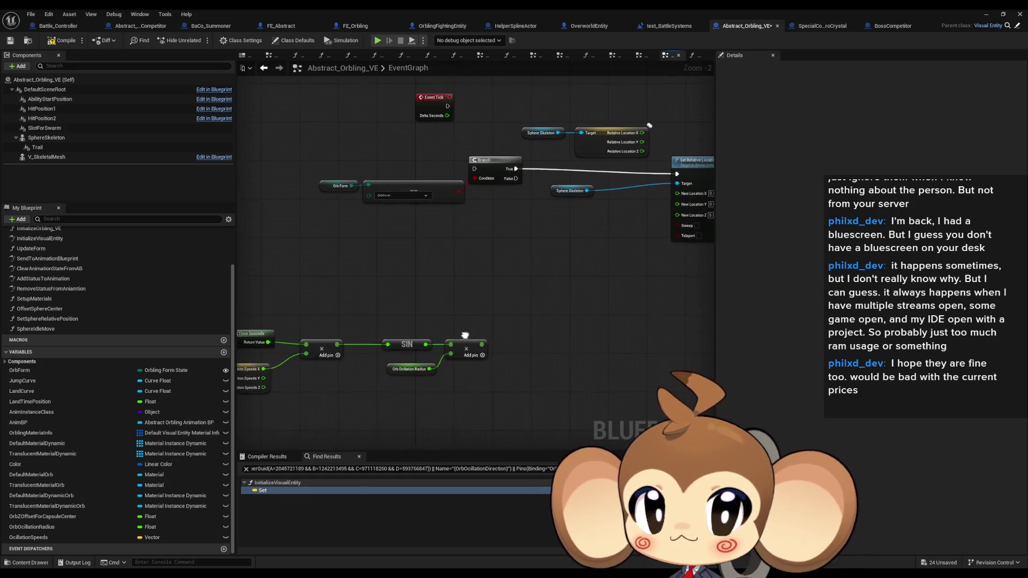
click(223, 352)
text(Curre)
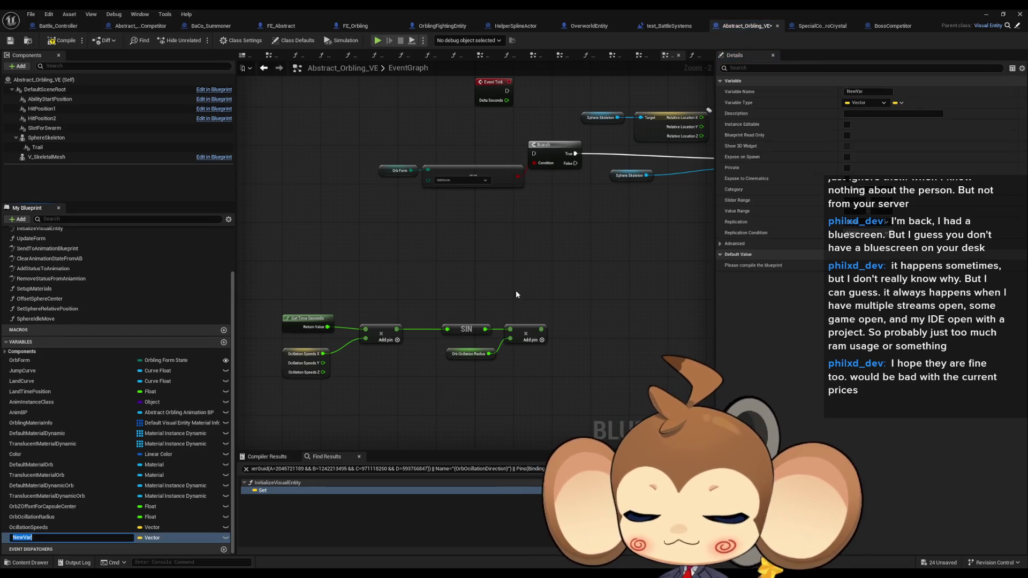
text(ntO)
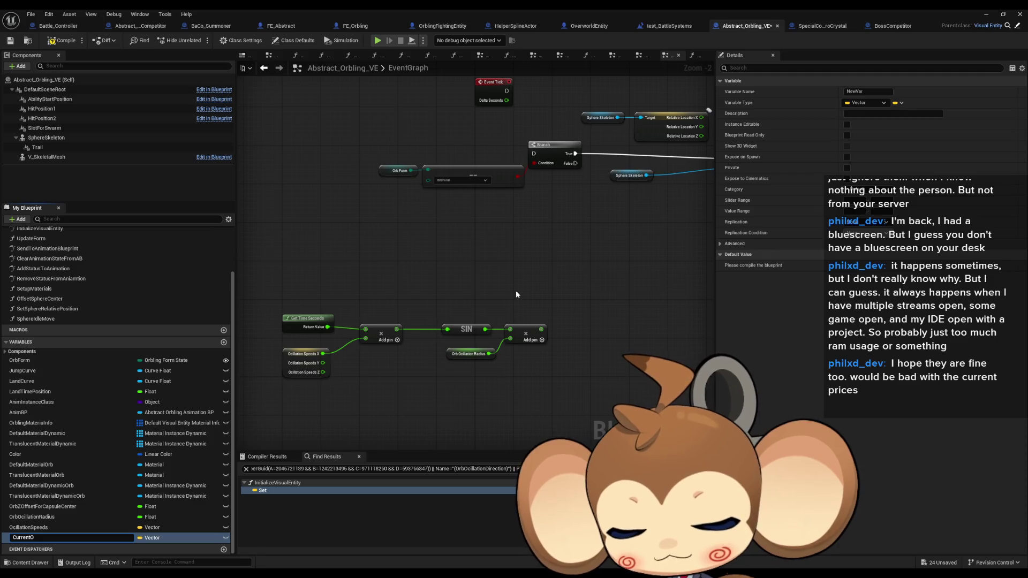
text(rbOci)
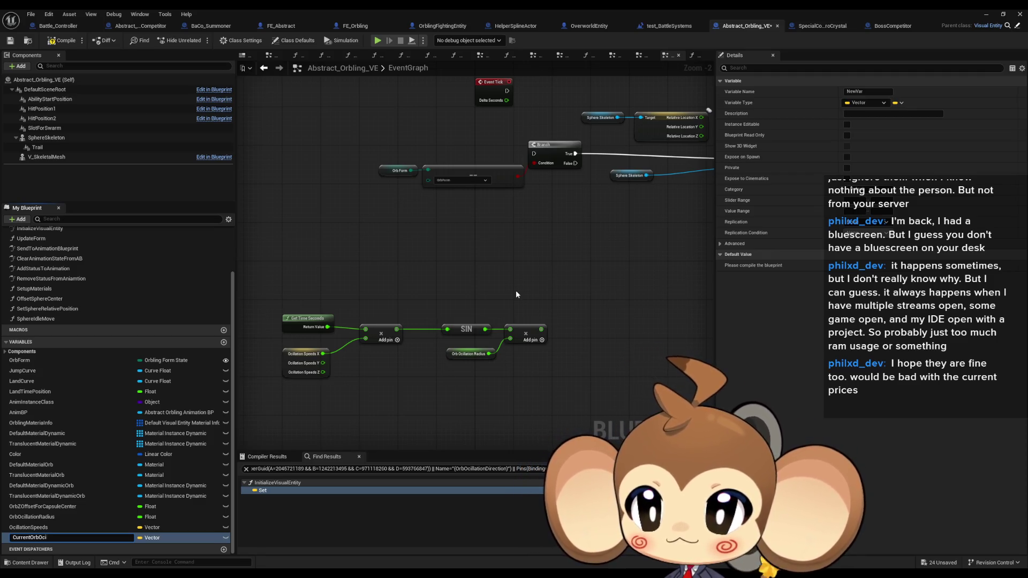
text(llationPosition)
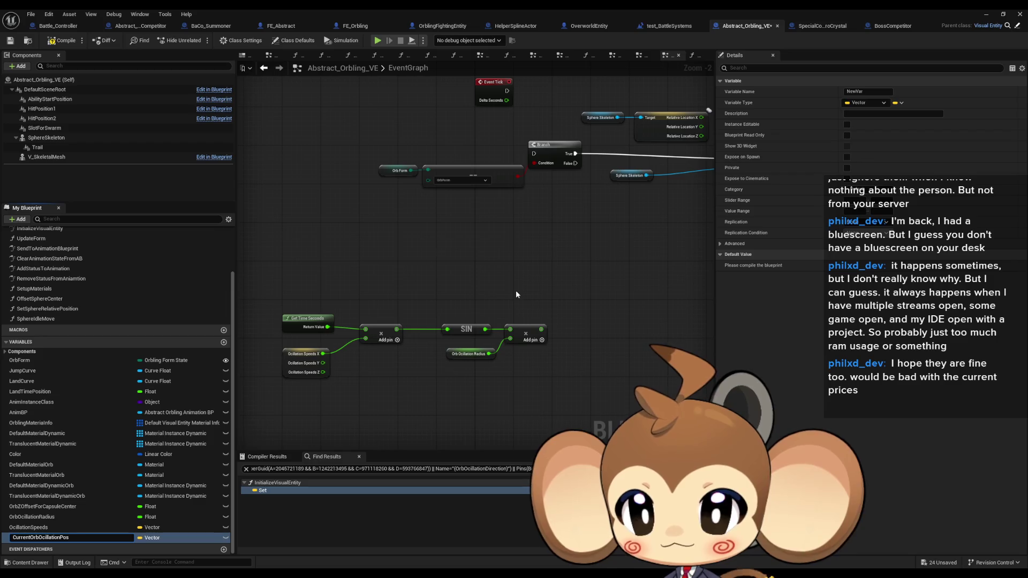
key(Return)
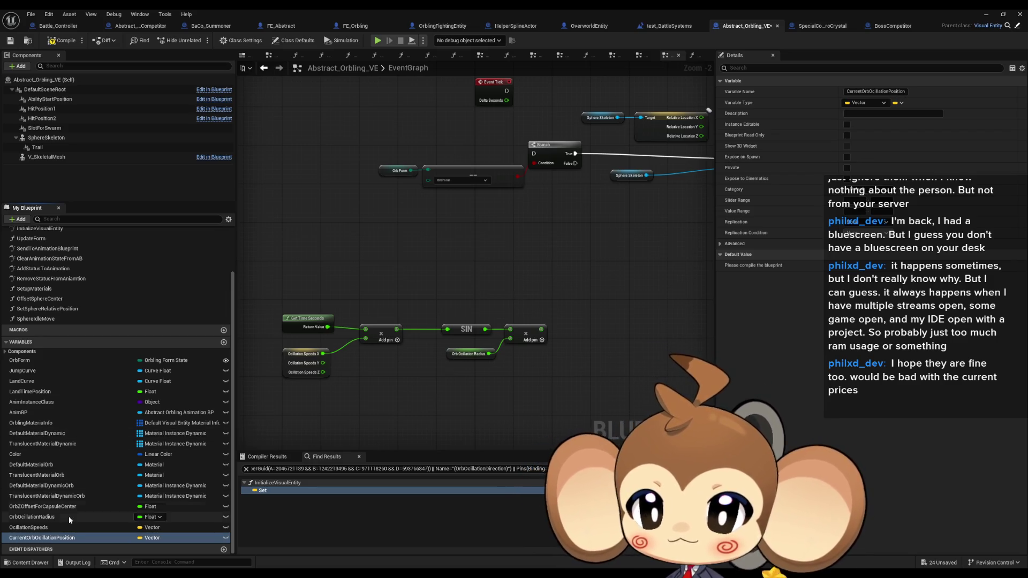
drag(54, 537, 643, 321)
click(667, 343)
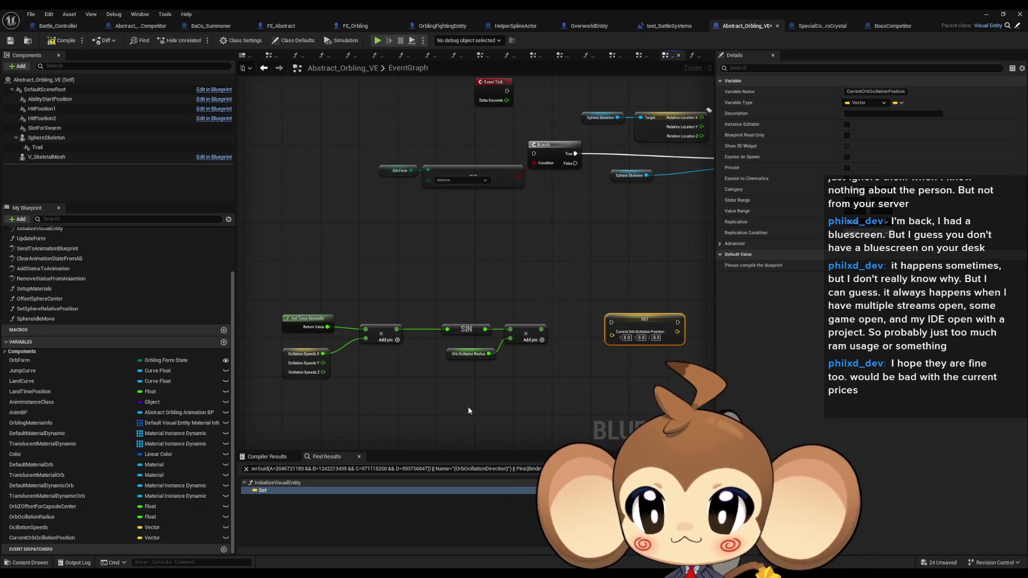
- Split the SET node's position pin and feed the radius-scaled SIN result into X
scroll(546, 382, up, 1)
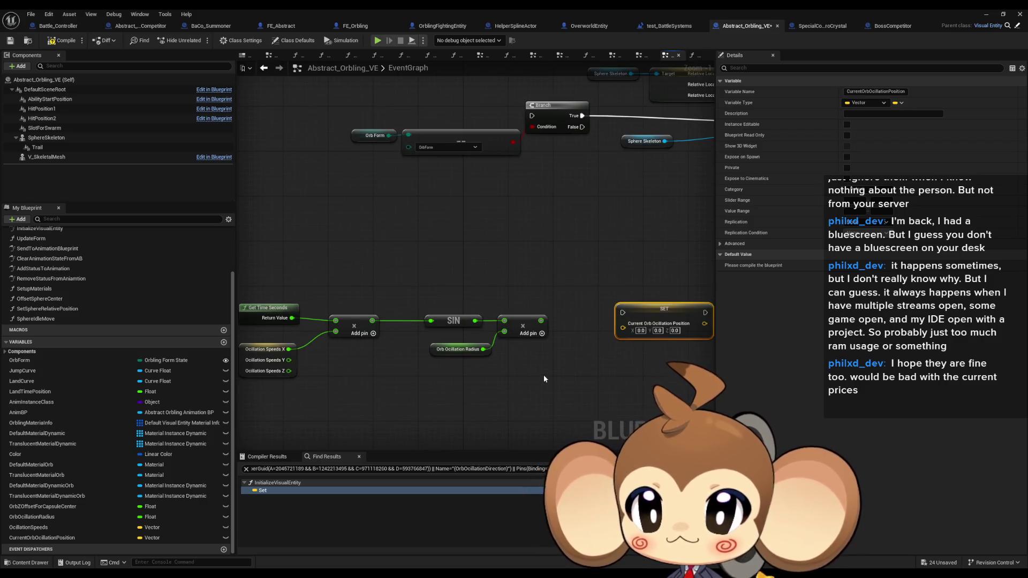
right_click(622, 327)
click(649, 368)
drag(621, 328, 541, 320)
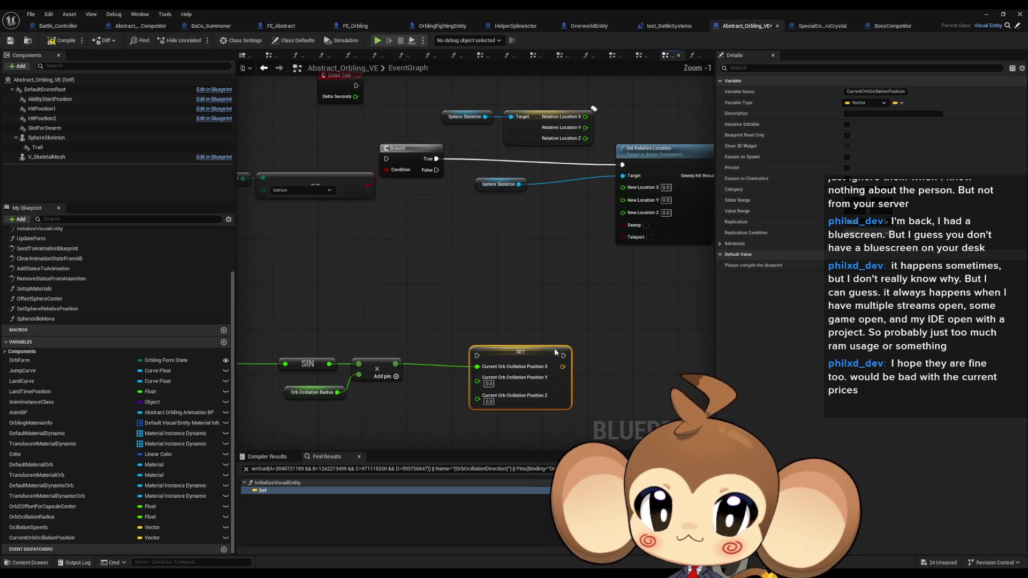
drag(535, 359, 525, 347)
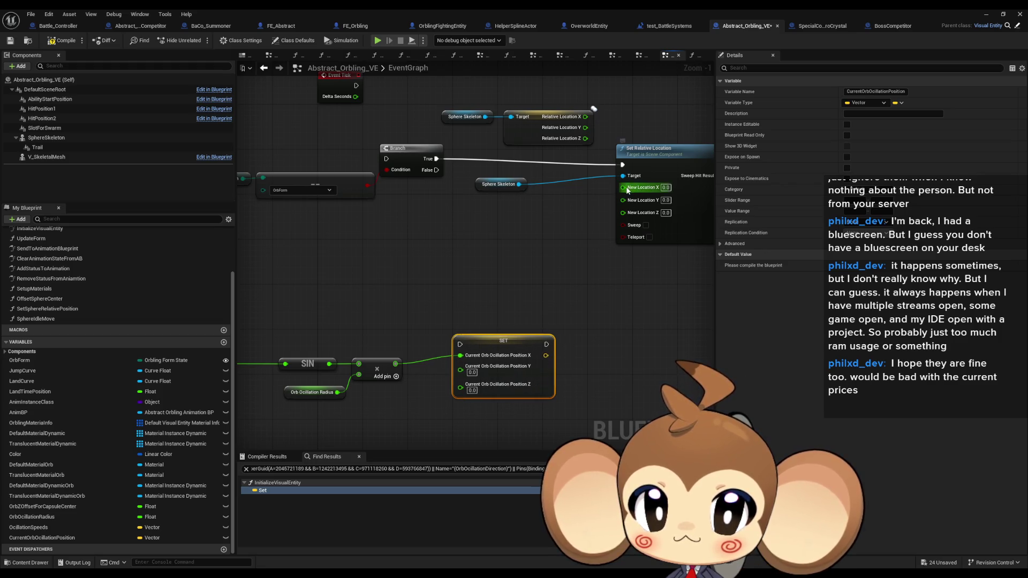
- Recombine Set Relative Location's pins and feed Current Orb Ocillation Position into New Location
right_click(623, 187)
click(637, 215)
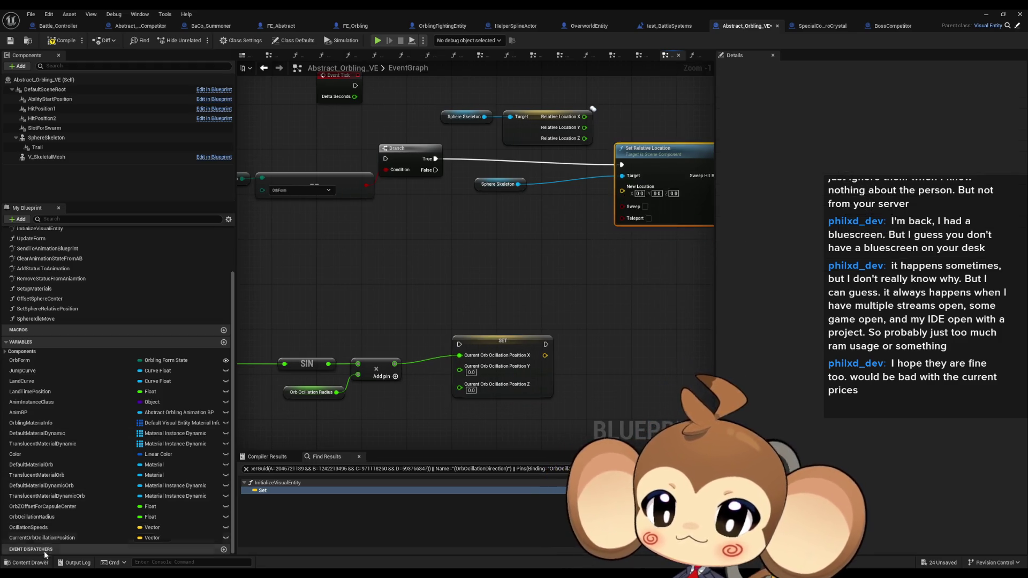
mouse_move(37, 538)
mouse_down()
mouse_move(538, 206)
mouse_move(594, 211)
mouse_move(622, 190)
mouse_up()
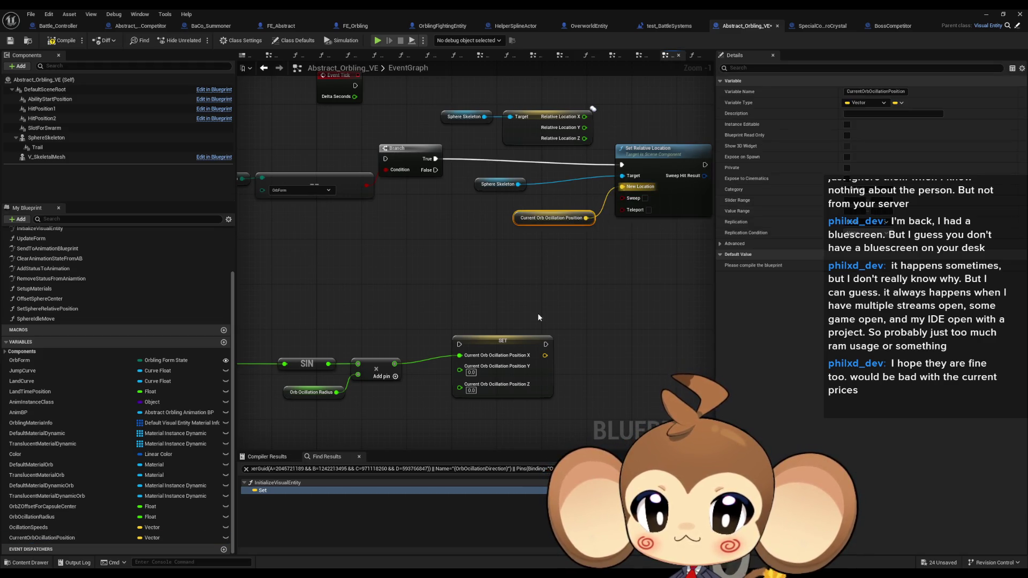
- Rewire execution Event Tick → Branch → SET → Set Relative Location and compile
drag(570, 368, 650, 187)
mouse_move(460, 183)
mouse_down()
mouse_move(489, 348)
mouse_move(484, 369)
mouse_up()
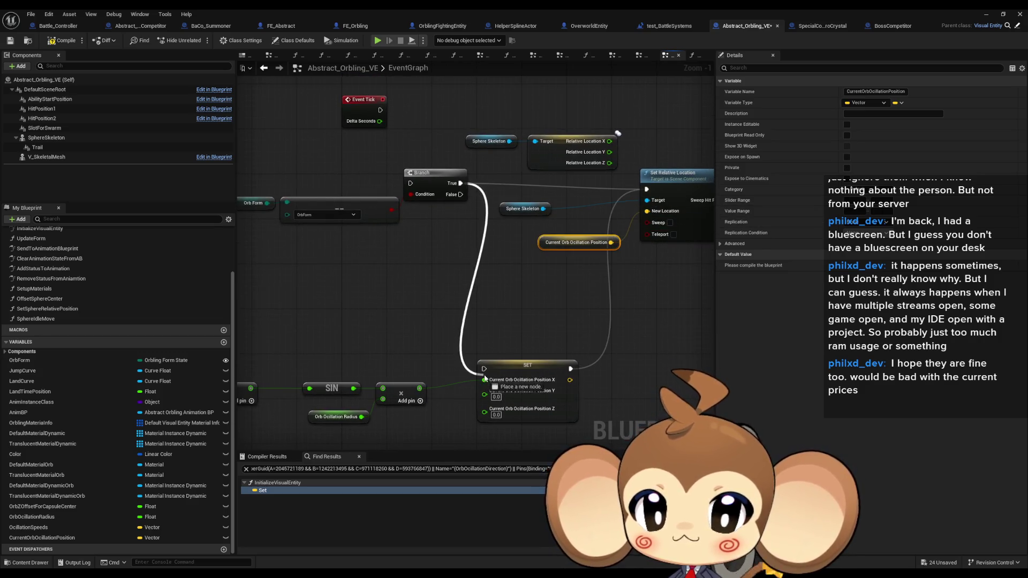
drag(410, 183, 380, 109)
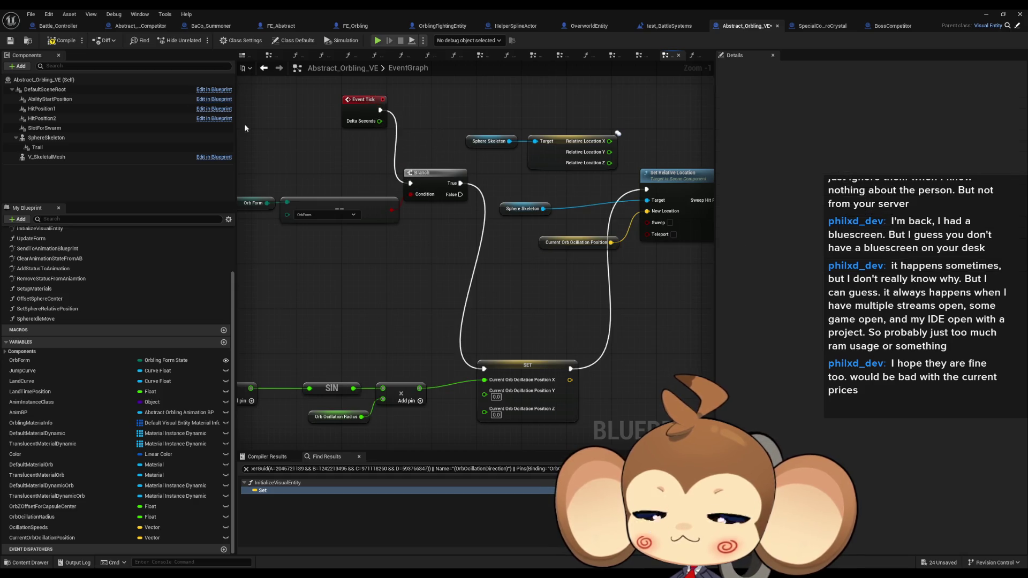
click(53, 41)
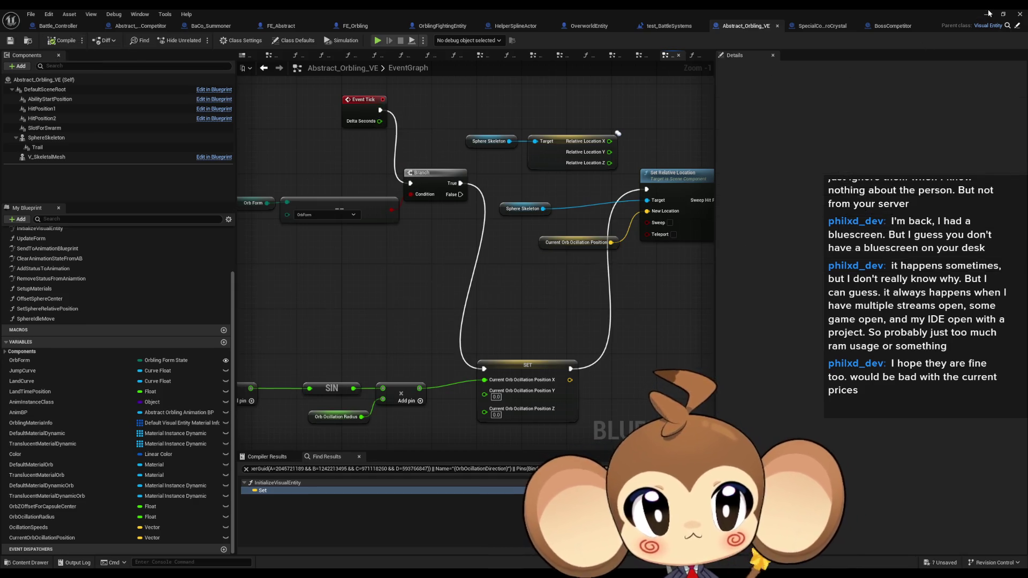
key(alt+Tab)
click(200, 40)
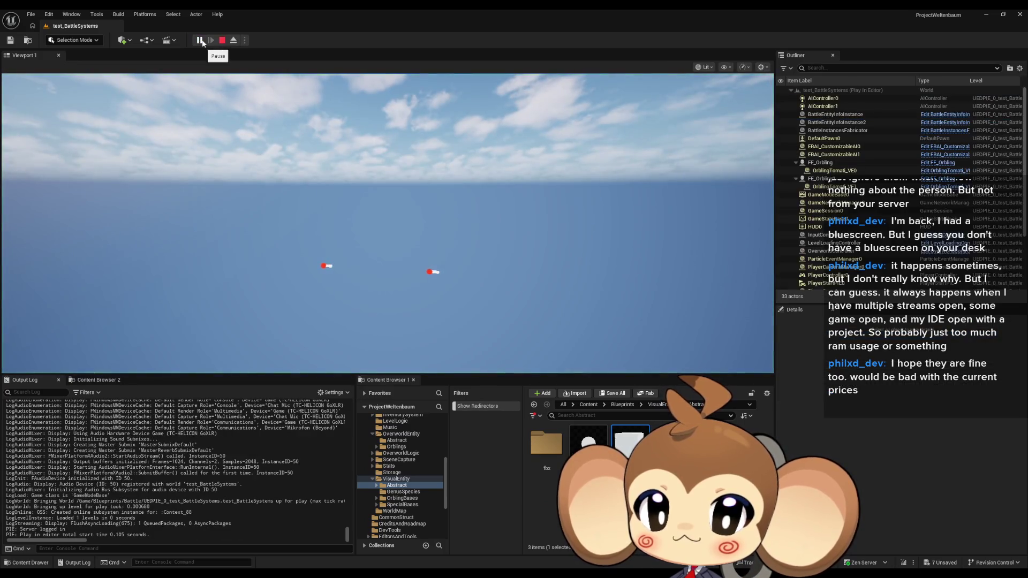
click(312, 89)
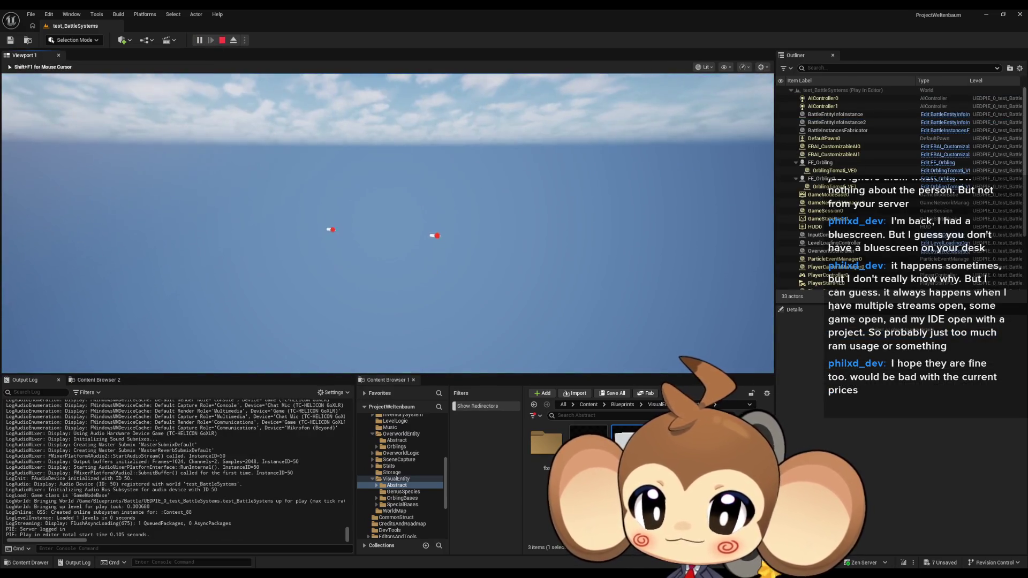
key(w)
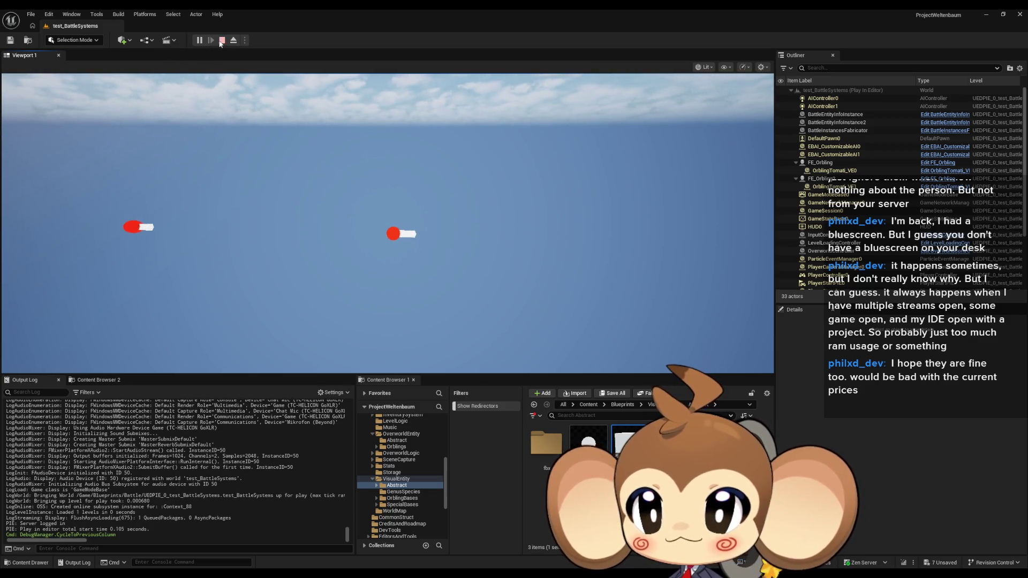
key(Escape)
double_click(624, 438)
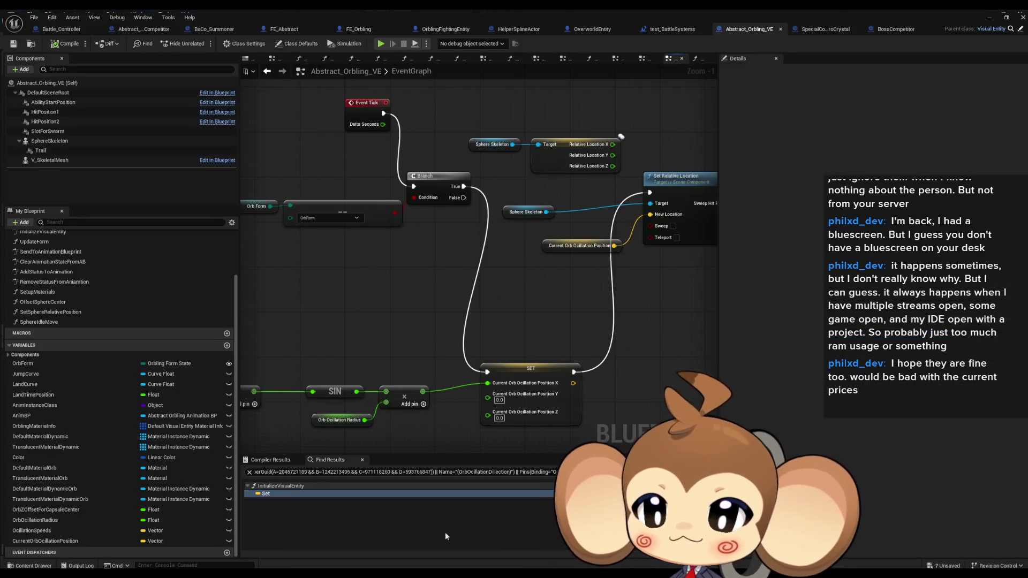
click(55, 516)
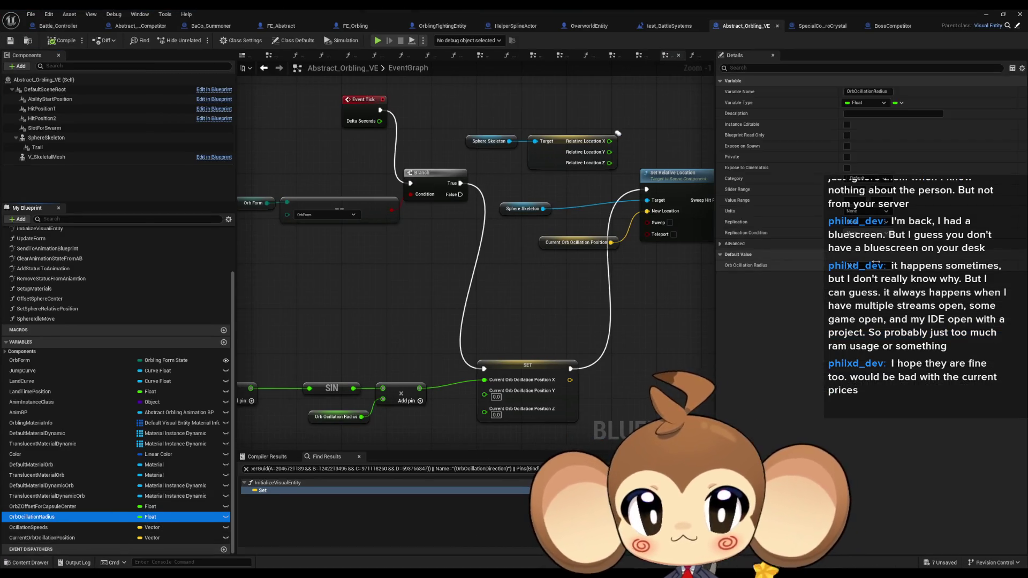
click(1003, 14)
click(199, 40)
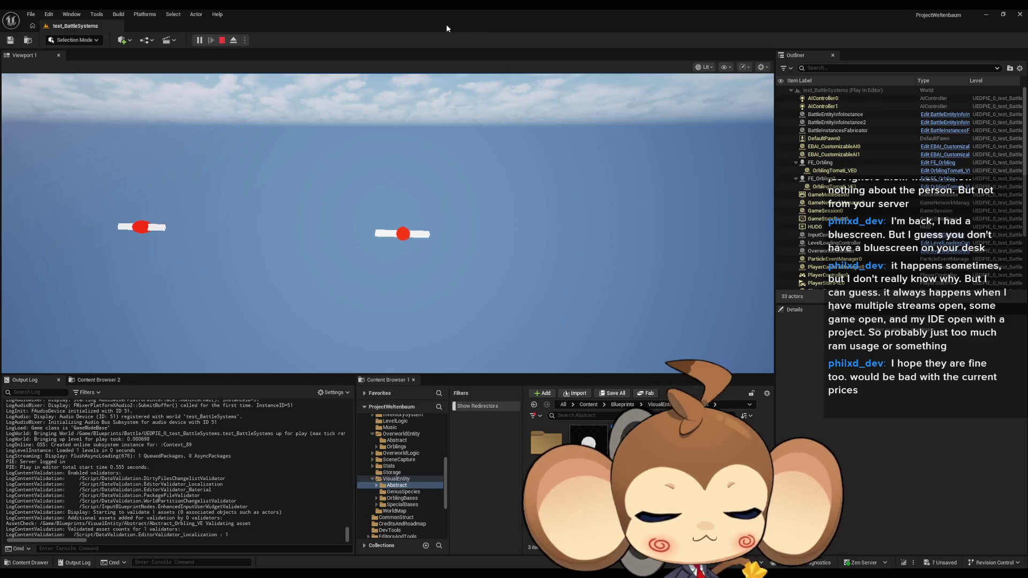
click(222, 40)
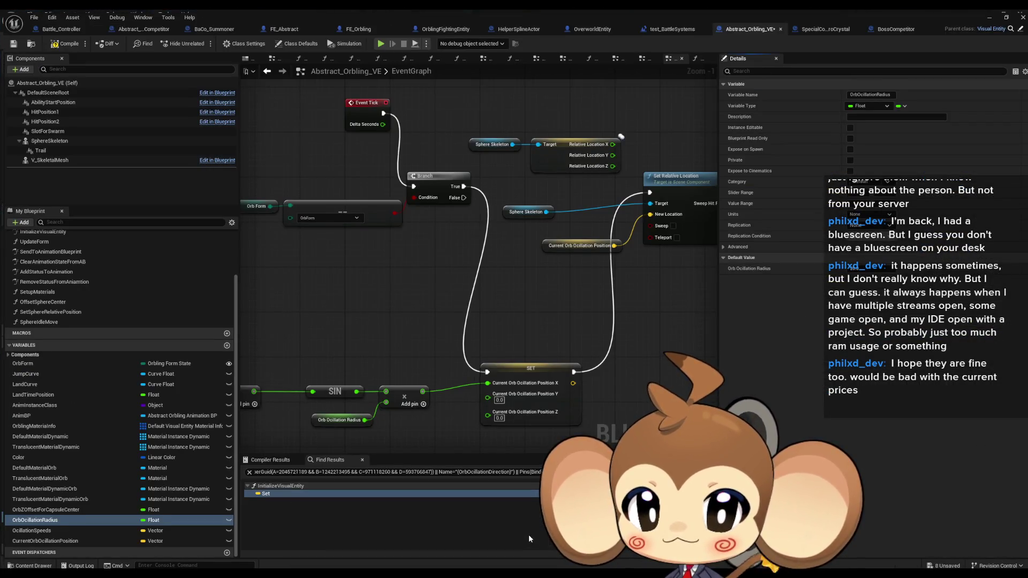
drag(450, 336, 566, 289)
- Check OcillationSpeeds settings, then add a new Vector variable to be named TargetSpeed
click(316, 342)
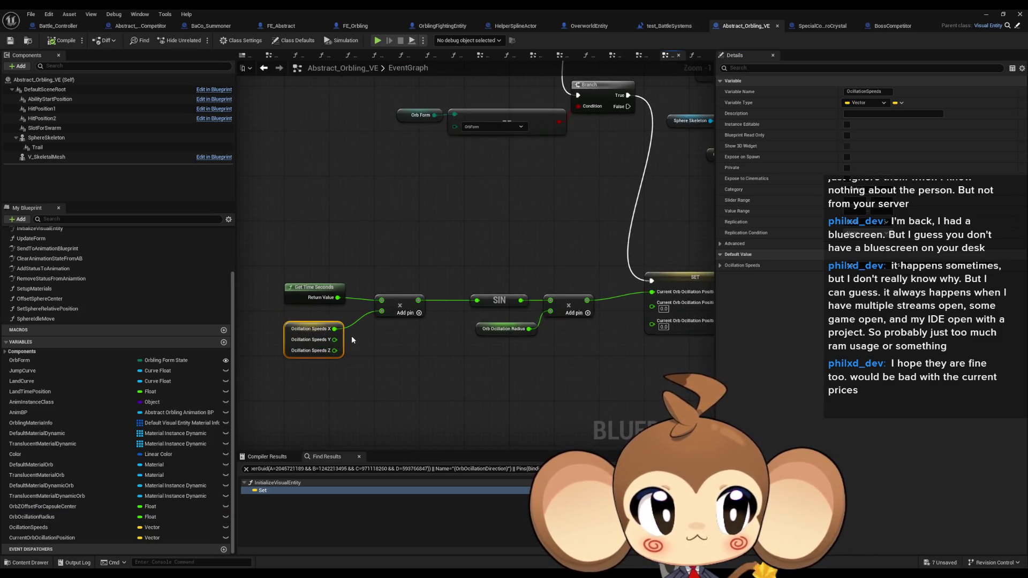
click(428, 345)
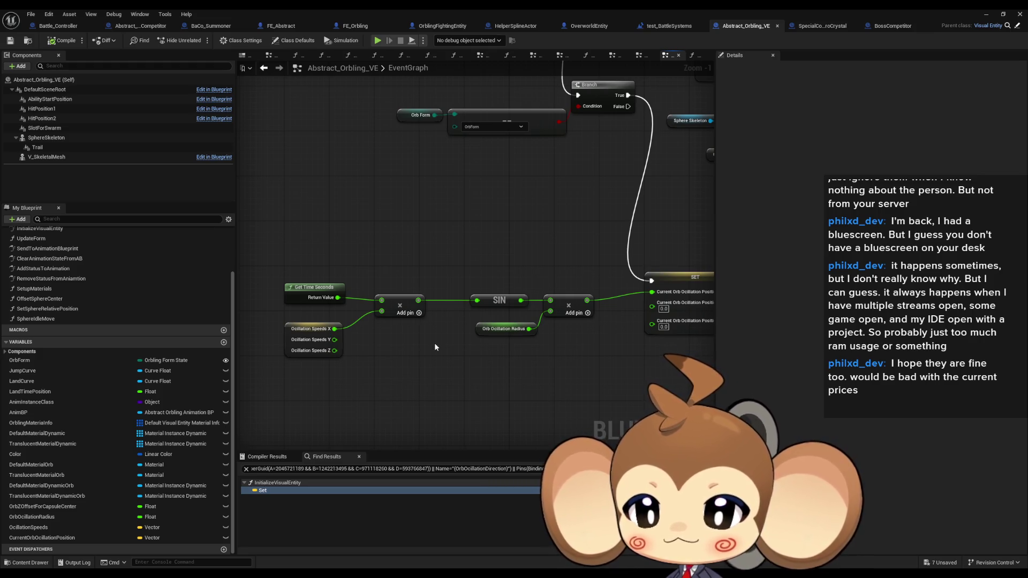
scroll(435, 346, down, 1)
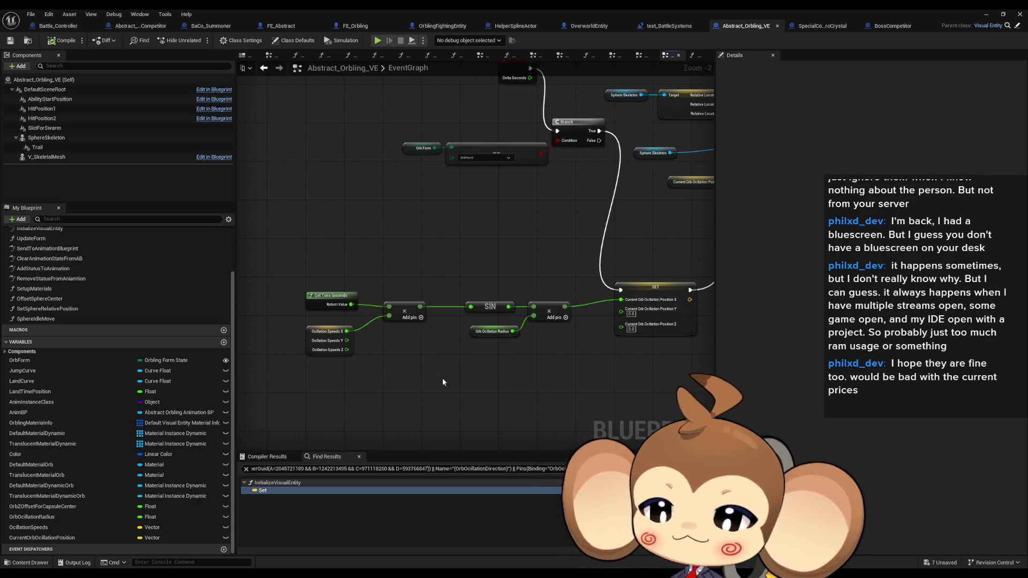
drag(442, 377, 394, 289)
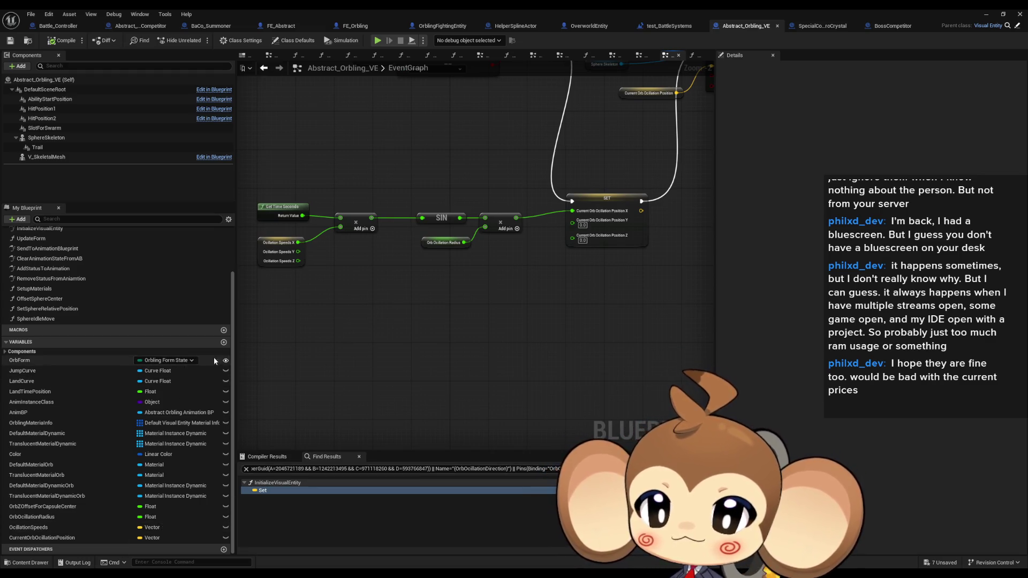
click(224, 342)
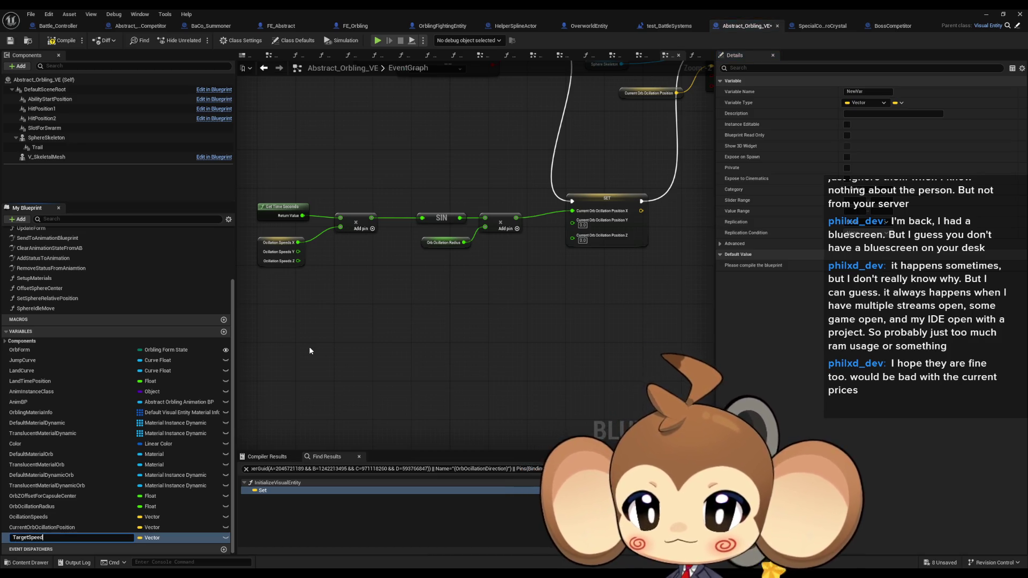
- Confirm the TargetSpeed name, then place a SET Ocillation Speeds node plus TargetSpeed and OcillationSpeeds getters
key(Return)
click(65, 517)
drag(65, 517, 471, 338)
drag(24, 537, 422, 403)
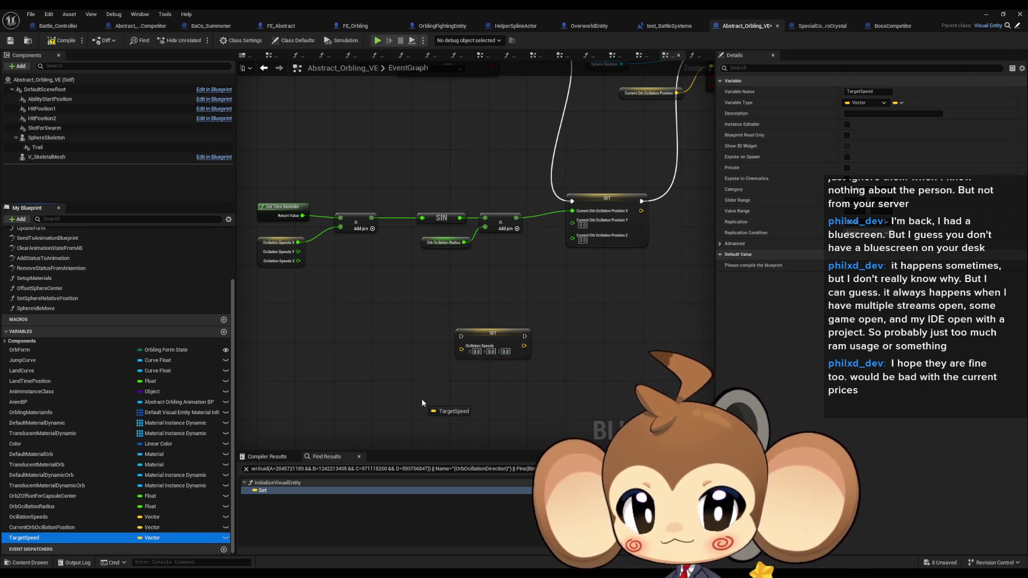
drag(339, 378, 316, 378)
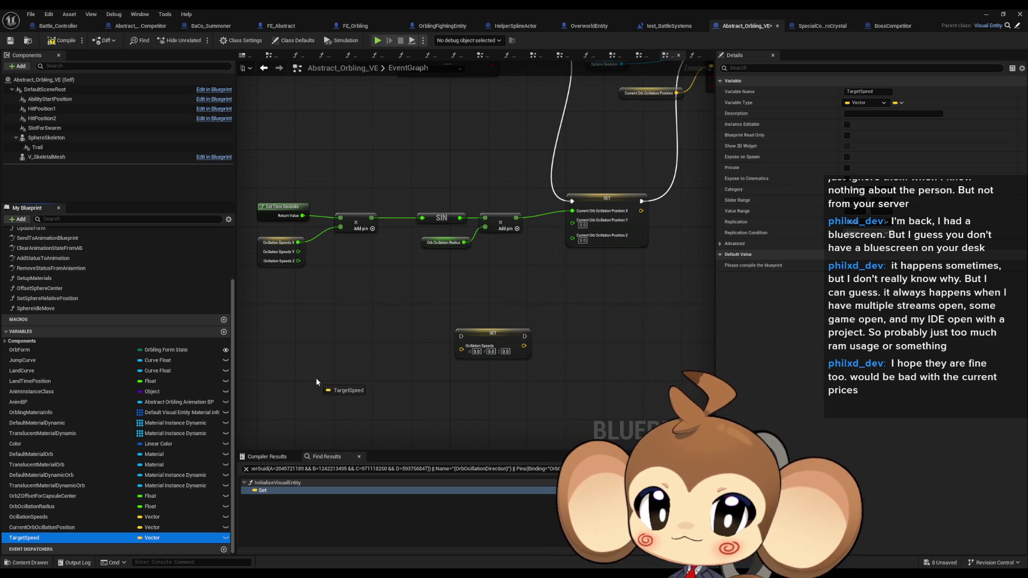
click(337, 387)
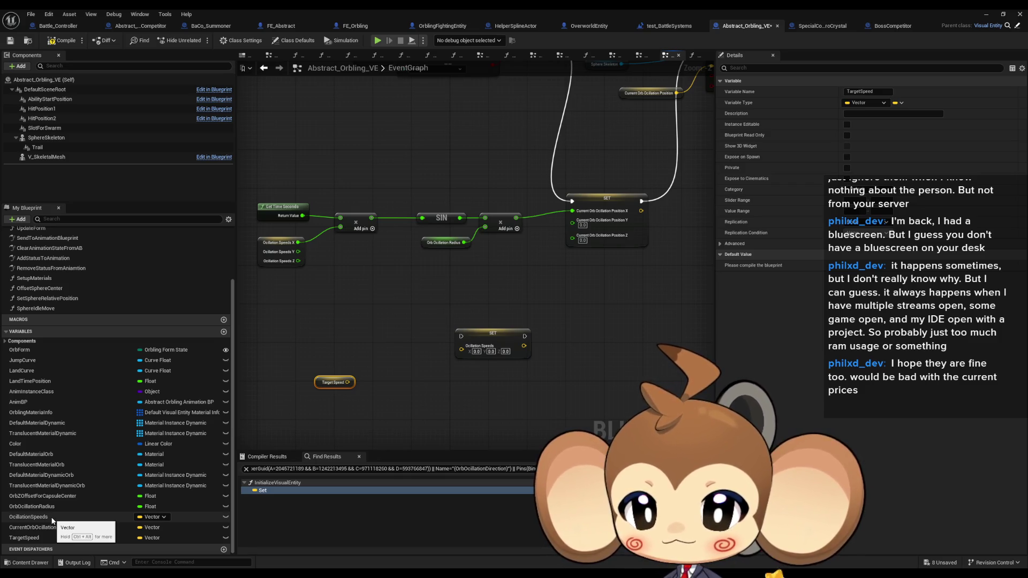
mouse_move(52, 518)
mouse_down()
mouse_move(316, 348)
mouse_move(327, 362)
mouse_move(390, 357)
mouse_up()
click(335, 359)
- Add a Lerp (Vector) from Ocillation Speeds to Target Speed at alpha 0.5, feeding SET Ocillation Speeds
scroll(342, 369, up, 3)
text(lerp)
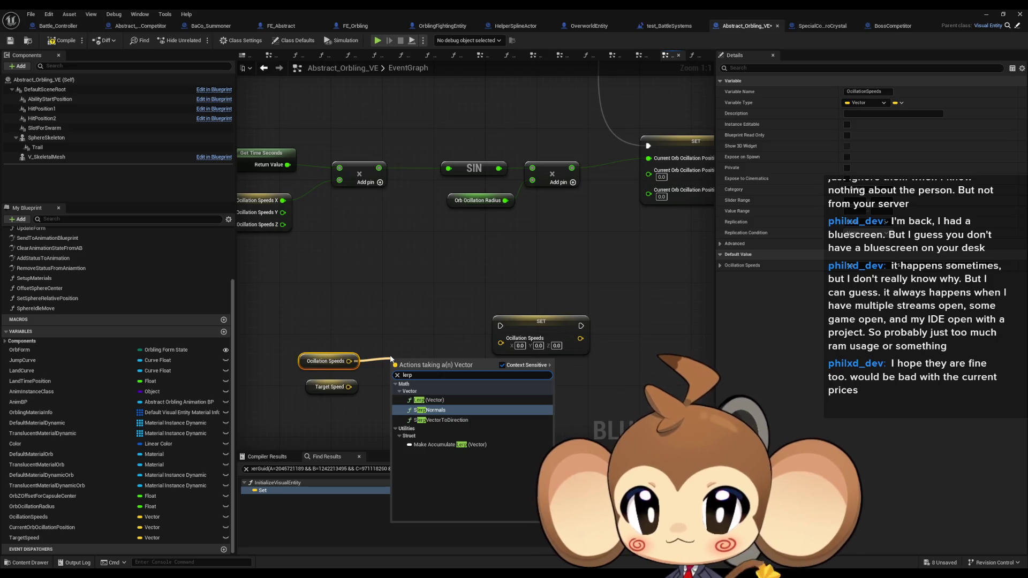
key(Up)
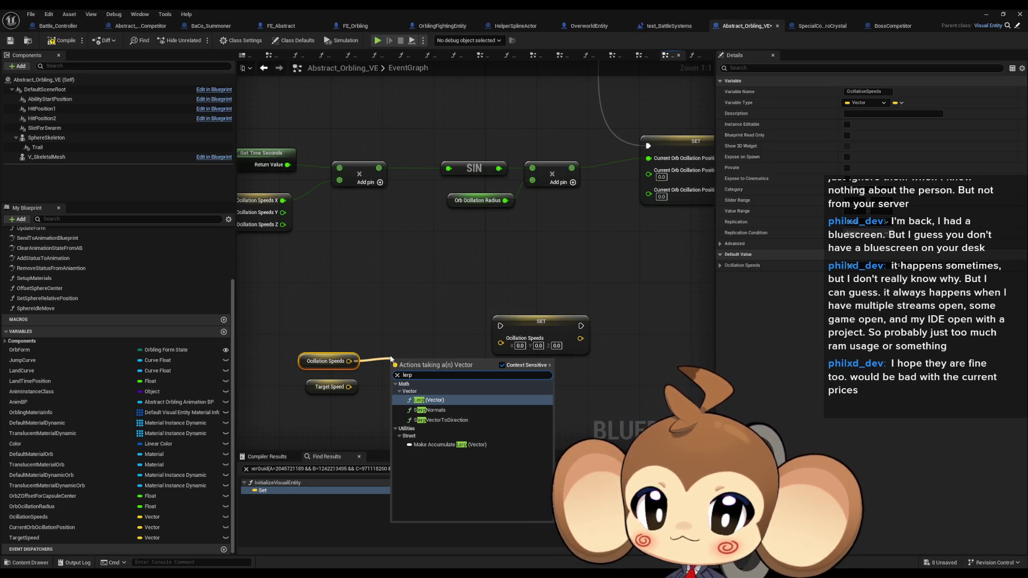
key(Return)
drag(397, 385, 349, 387)
text(.5)
key(Return)
drag(472, 371, 501, 343)
click(526, 402)
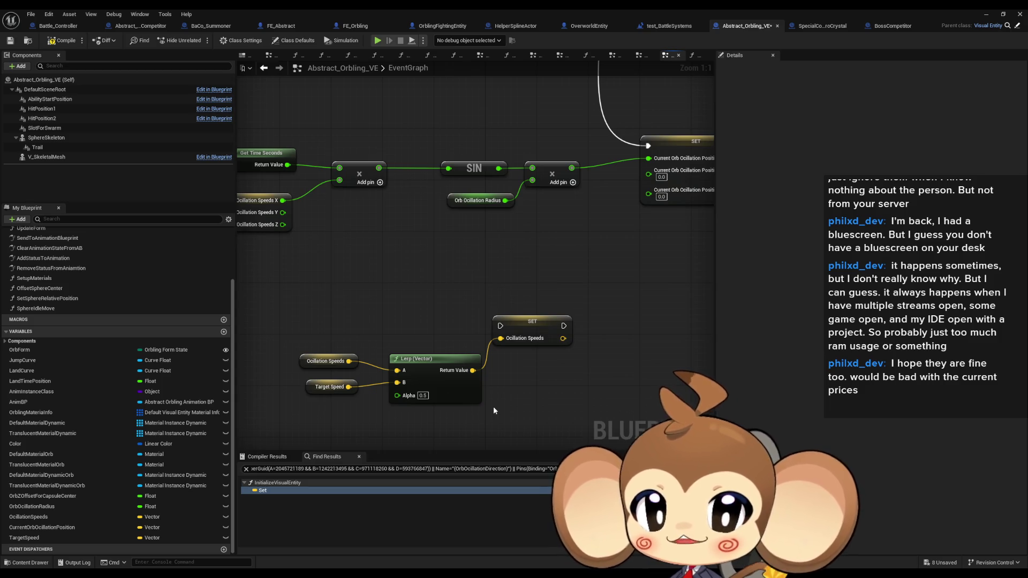
scroll(493, 411, down, 1)
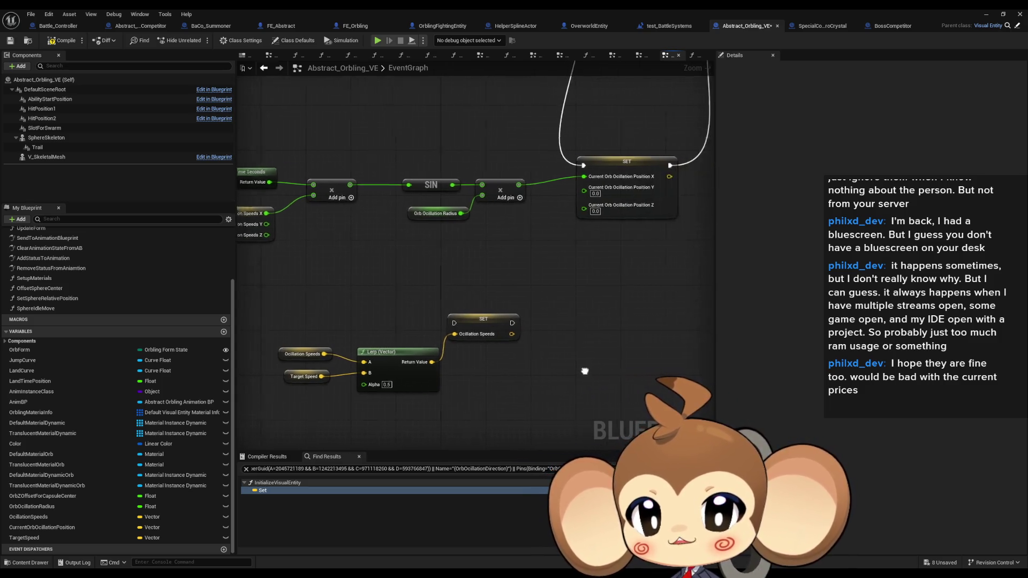
drag(591, 371, 539, 371)
scroll(541, 379, down, 3)
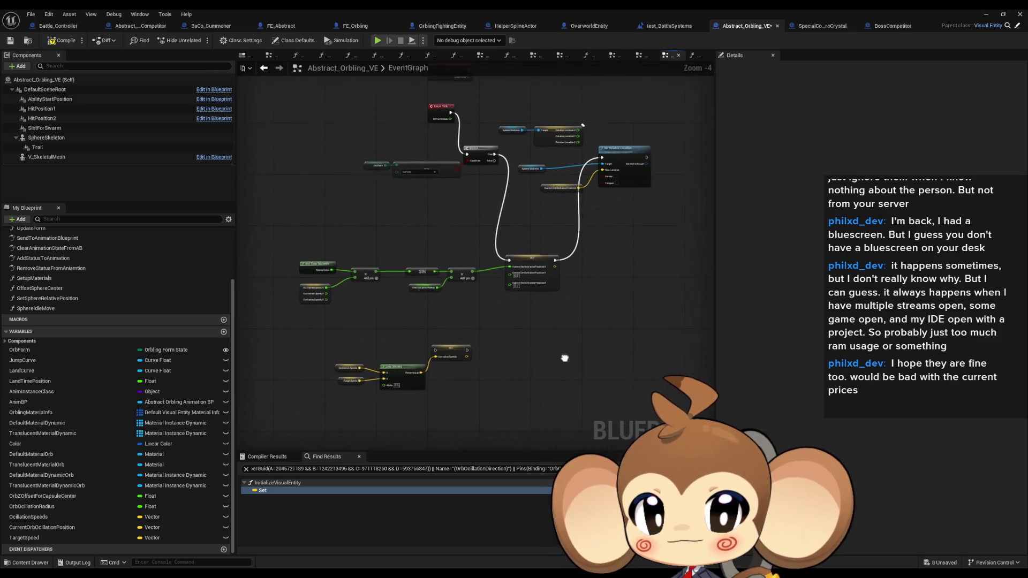
drag(509, 400, 513, 360)
- Add a new empty function named SetNewOcillationSpeedTarget, then open the InitializeOrbling_VE graph
scroll(83, 350, up, 3)
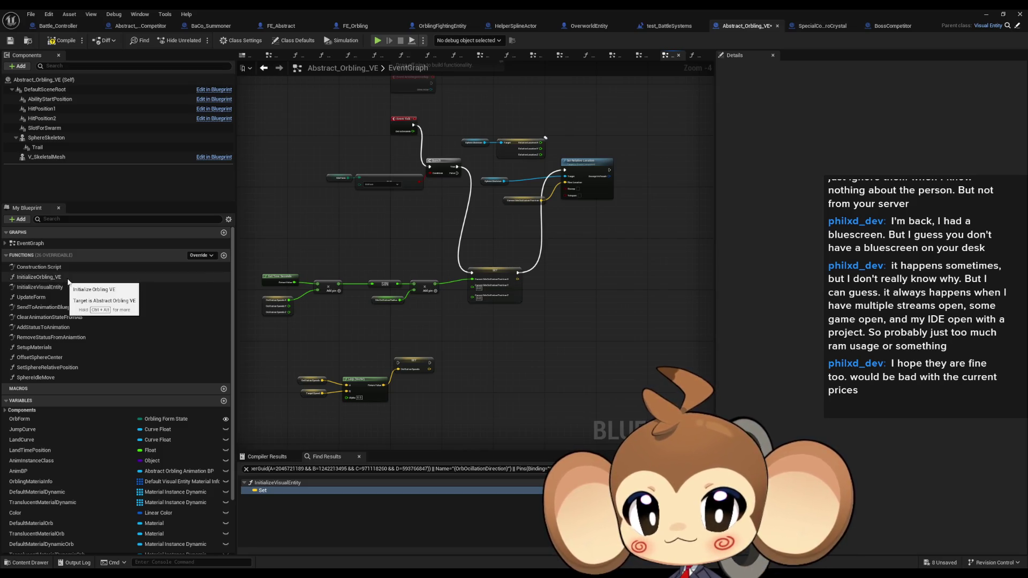
click(225, 256)
text(SetNew)
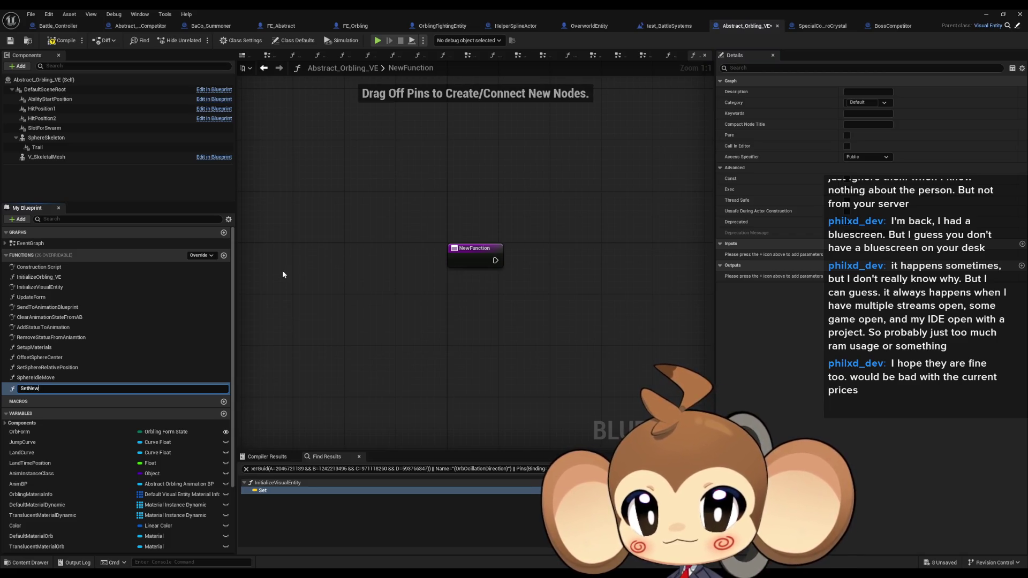
text(Spe)
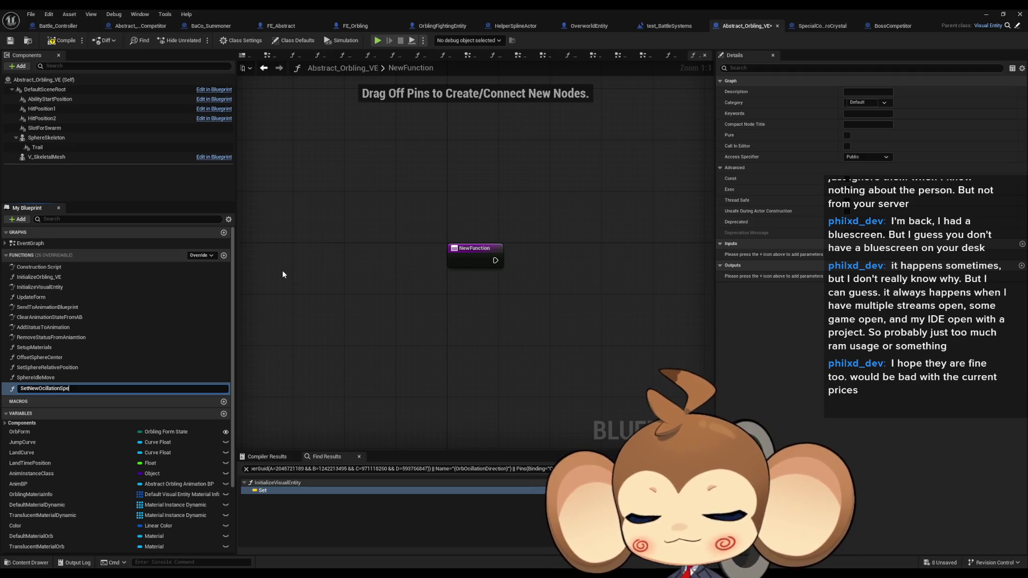
text(edTarget)
key(Return)
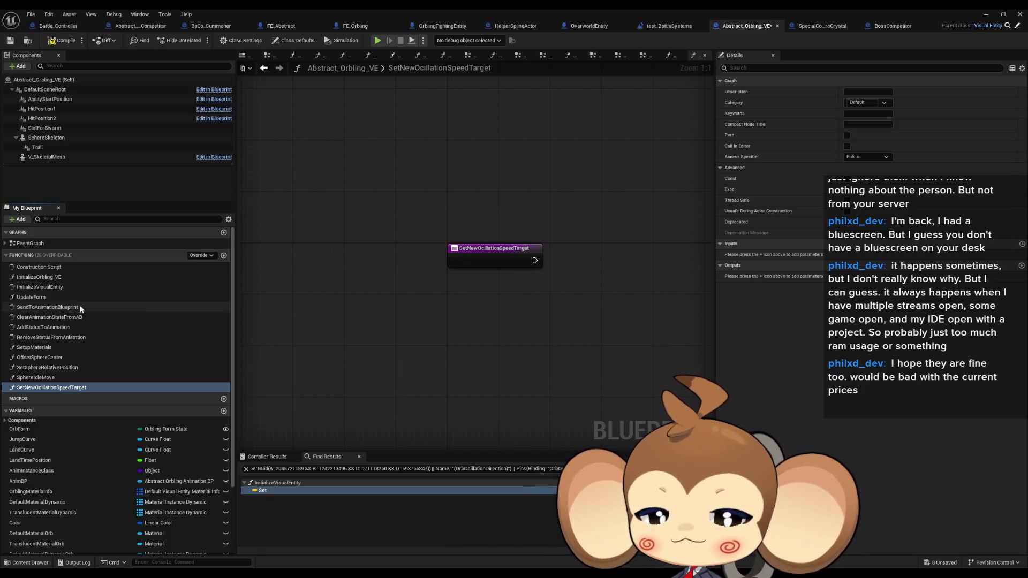
double_click(62, 277)
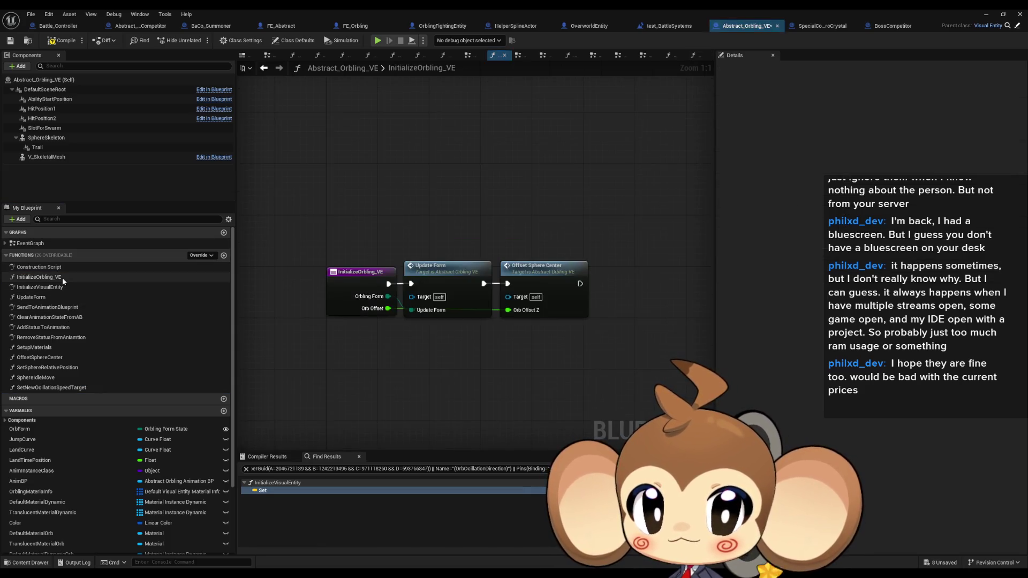
- In InitializeVisualEntity, add a Set Timer by Event node after Set Material
double_click(63, 290)
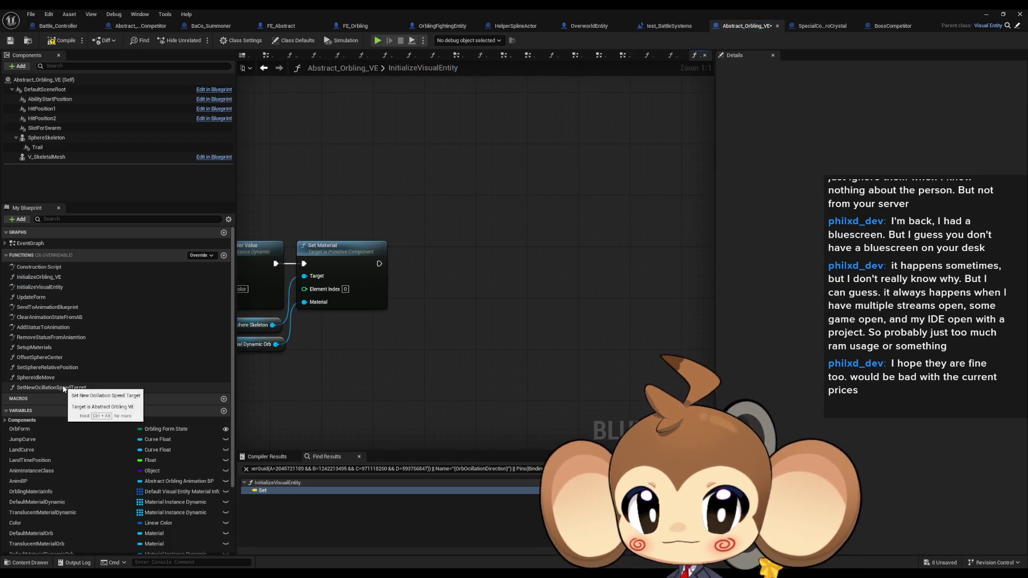
drag(377, 264, 459, 268)
text(timer)
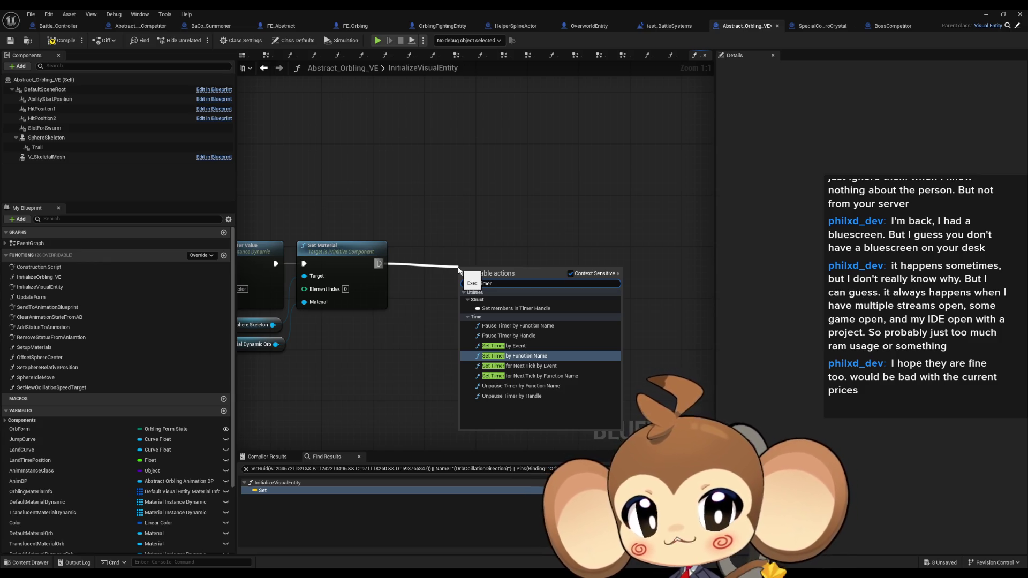
key(Up)
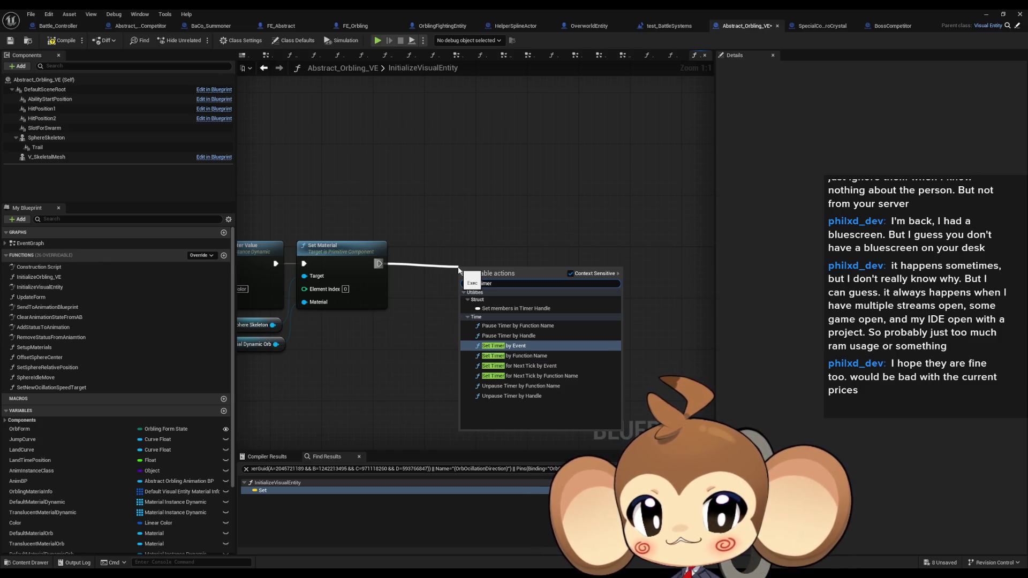
key(Return)
- Feed the timer's Event pin with a Create Event node and tidy the node positions
drag(472, 300, 413, 360)
text(create event)
key(Return)
mouse_move(523, 281)
mouse_down()
mouse_move(556, 255)
mouse_move(582, 262)
mouse_up()
drag(457, 365, 450, 365)
- Try a Random Float on the timer's Time input, delete it, and add Vector variable NewVar
drag(523, 289, 463, 307)
text(rand)
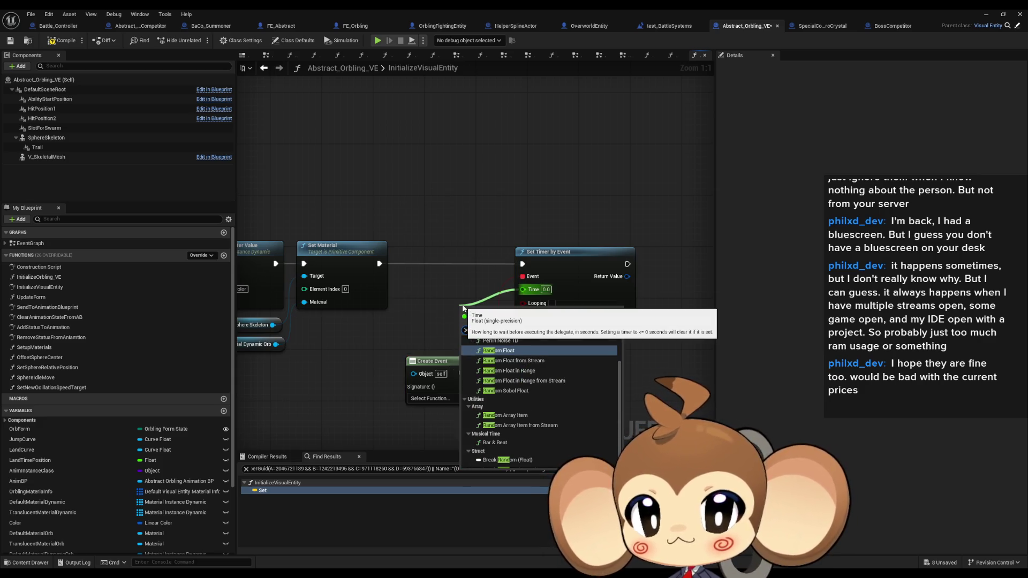
click(510, 351)
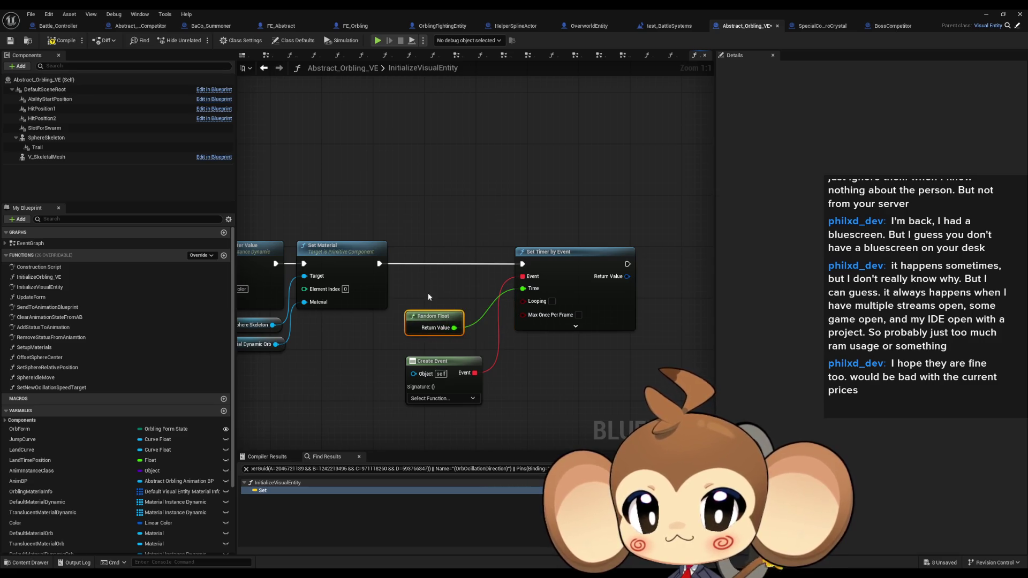
key(Delete)
scroll(181, 457, down, 1)
click(224, 386)
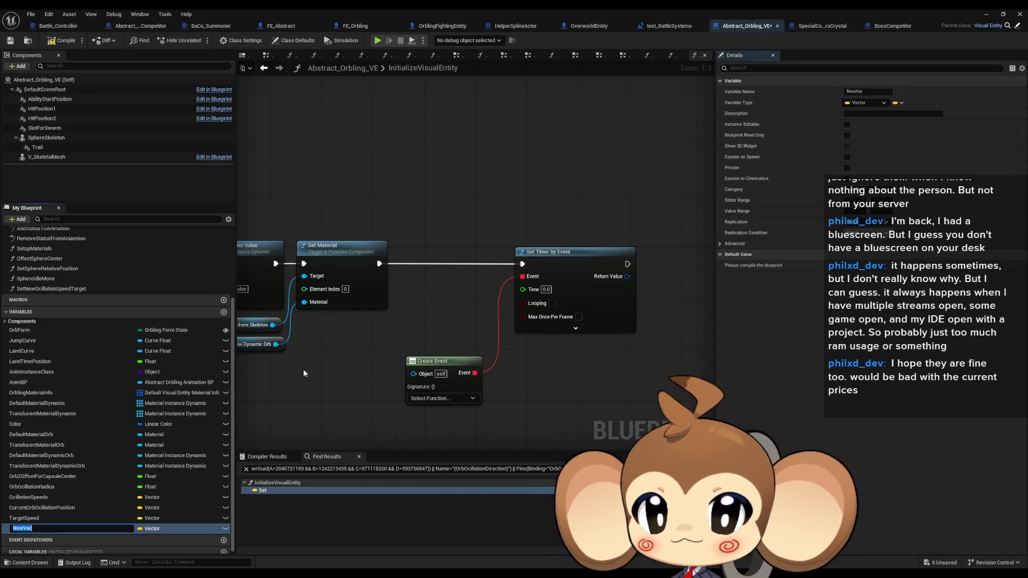
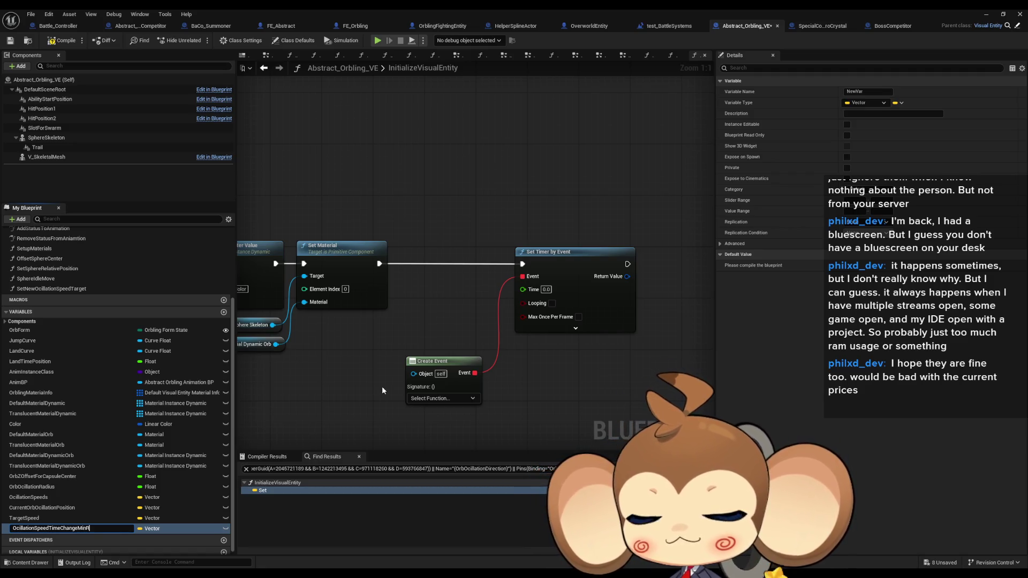
- Make OcillationSpeedTimeChangeMinRange a Float variable and duplicate it as OcillationSpeedTimeChangeMaxRange
key(Return)
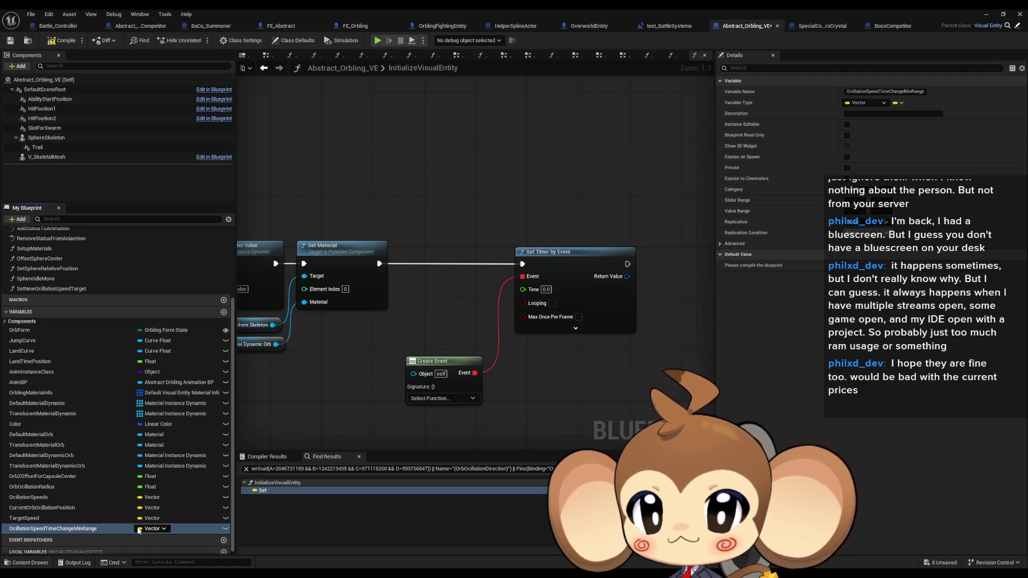
click(151, 528)
click(155, 409)
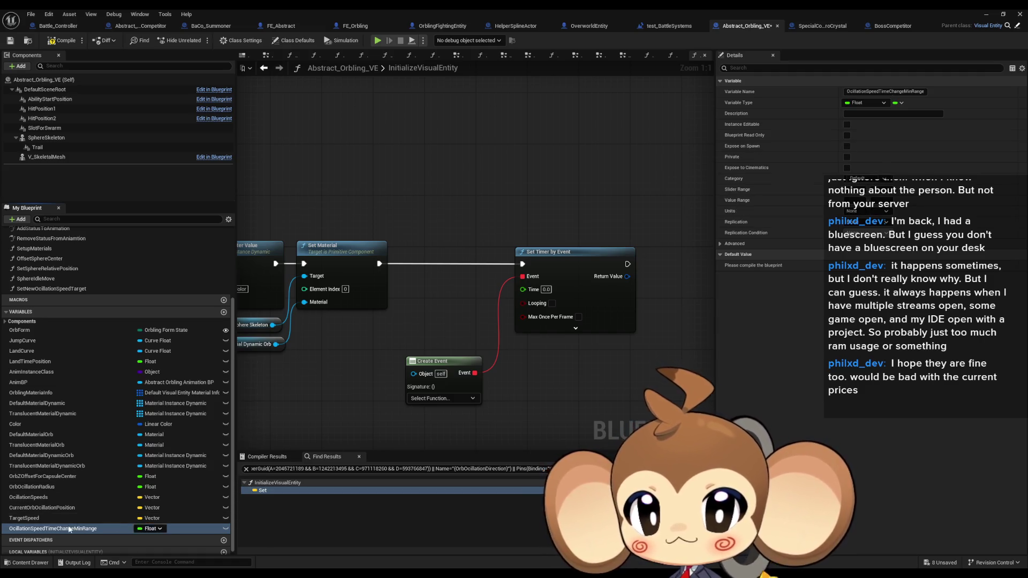
key(ctrl+d)
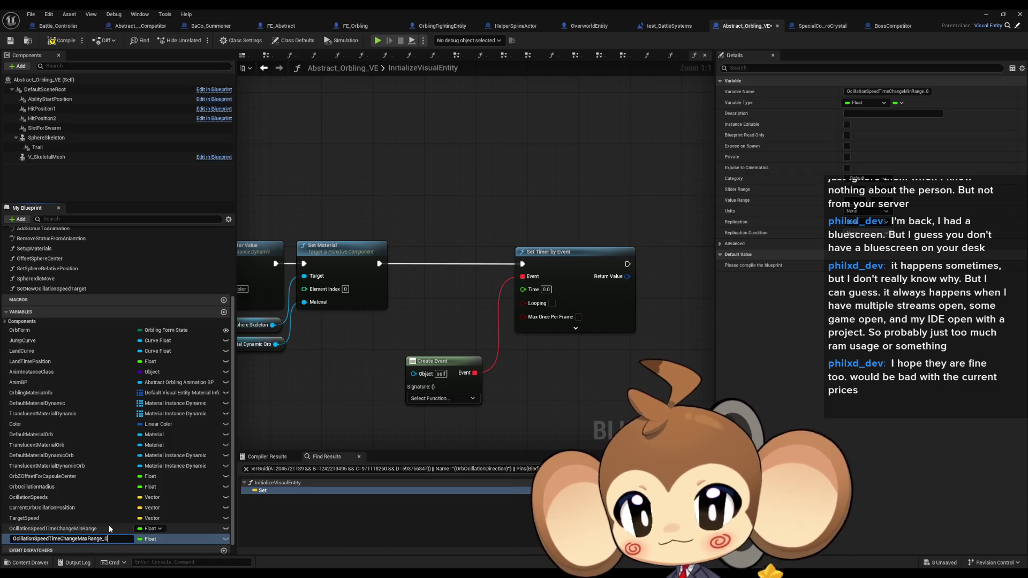
key(Return)
- Place getters for the MinRange and MaxRange variables in the graph
click(44, 530)
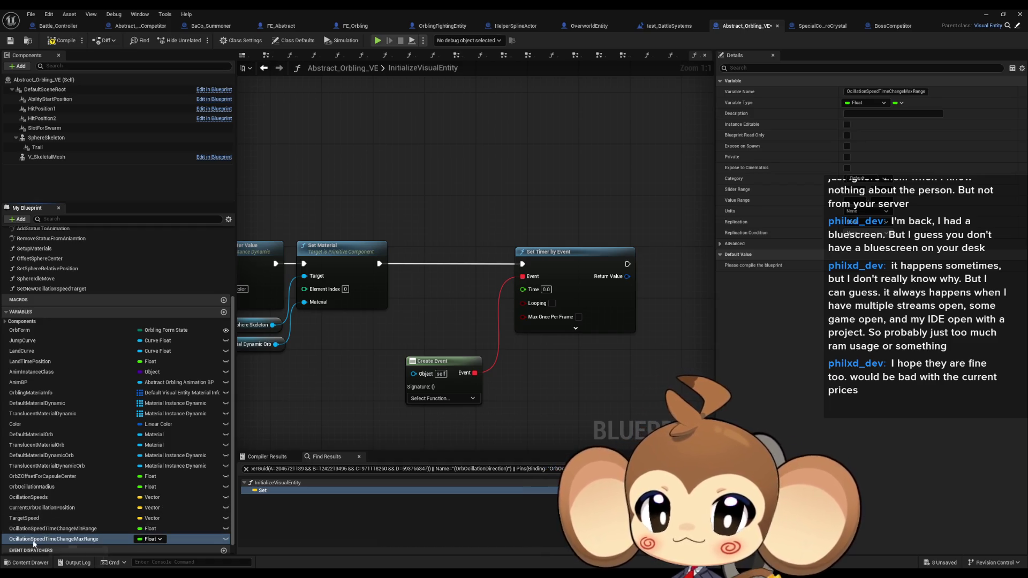
drag(94, 528, 259, 417)
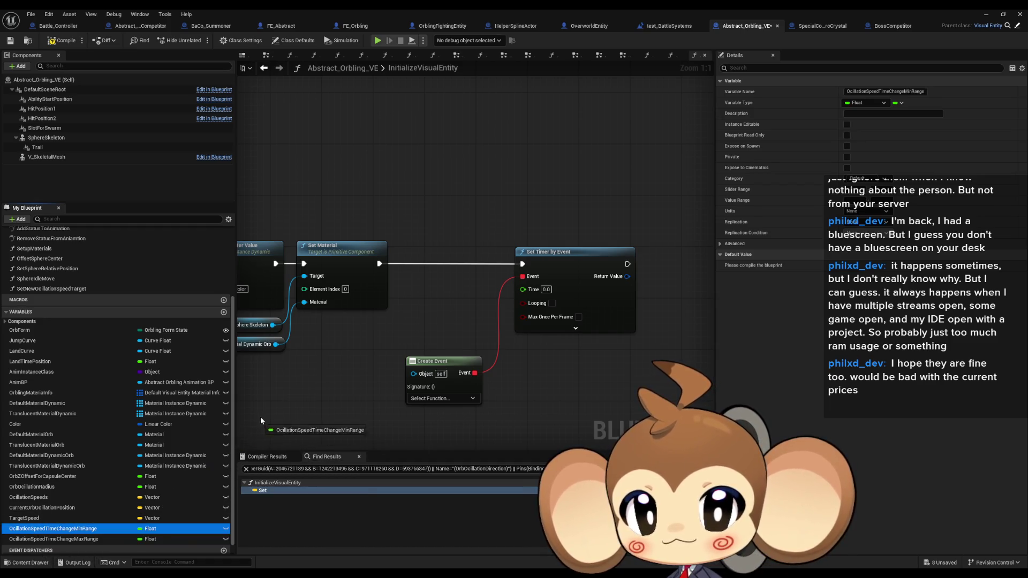
click(284, 423)
drag(54, 539, 301, 440)
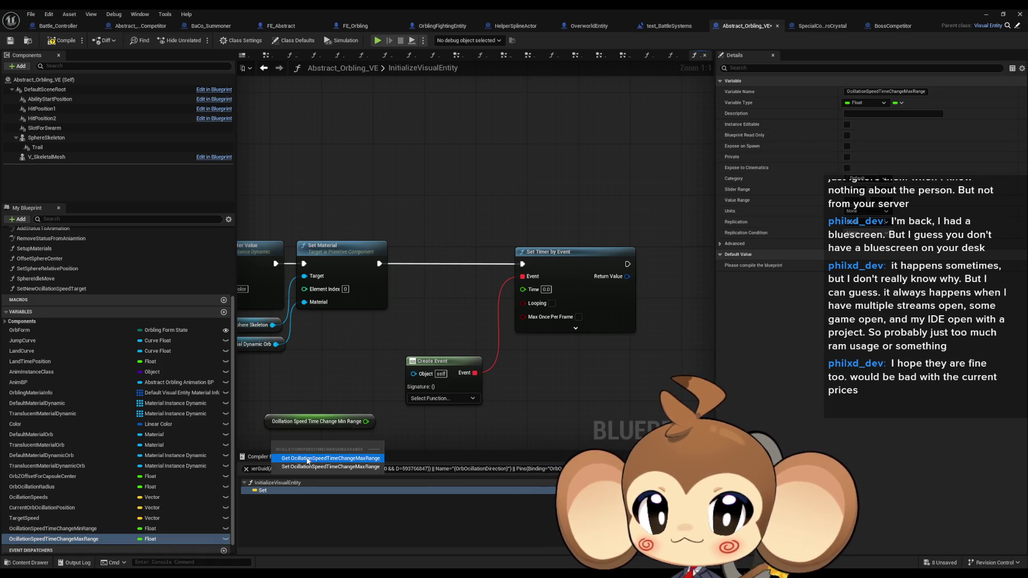
click(311, 453)
- Feed both range getters into a Random Float in Range node wired to the timer's Time
drag(377, 394, 420, 397)
text(rabndrand)
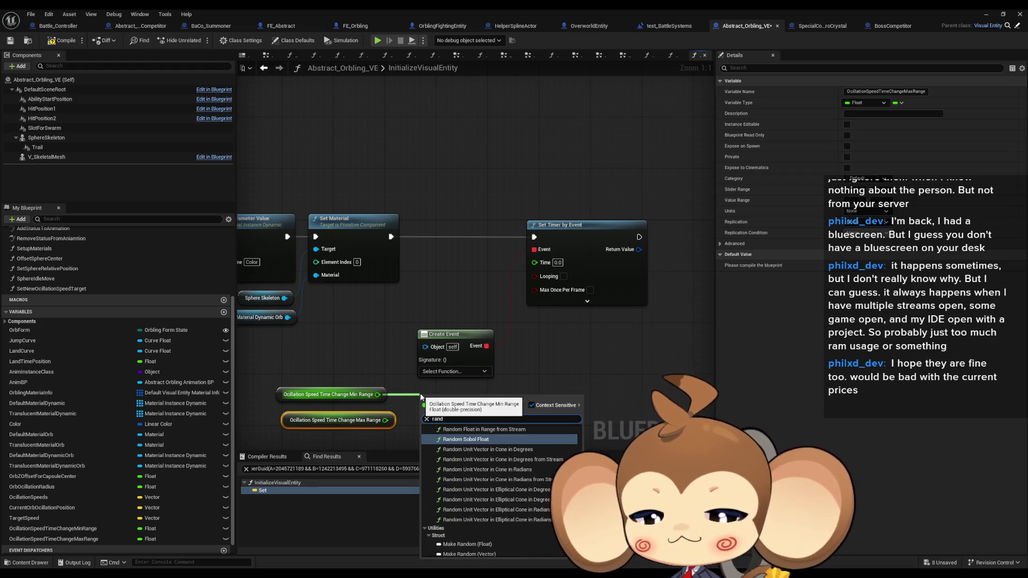
click(428, 429)
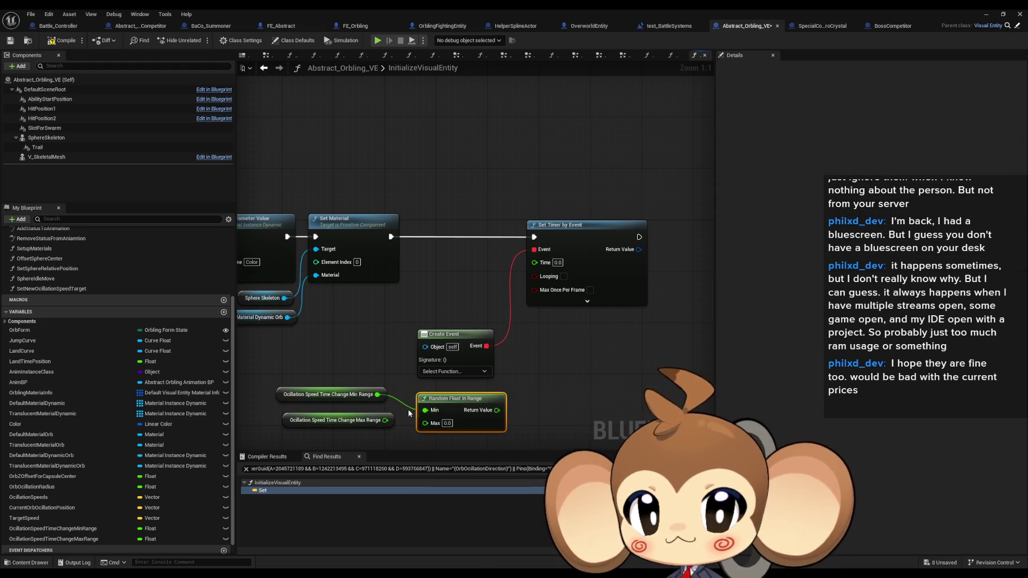
mouse_move(426, 424)
mouse_down()
mouse_move(390, 421)
mouse_move(427, 423)
mouse_up()
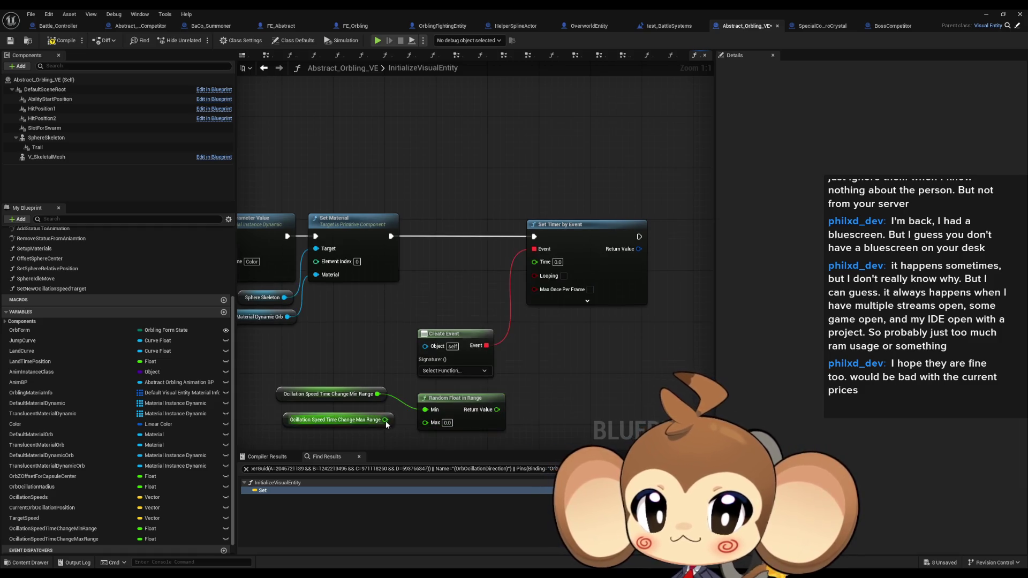
mouse_move(497, 409)
mouse_down()
mouse_move(544, 275)
mouse_move(535, 262)
mouse_up()
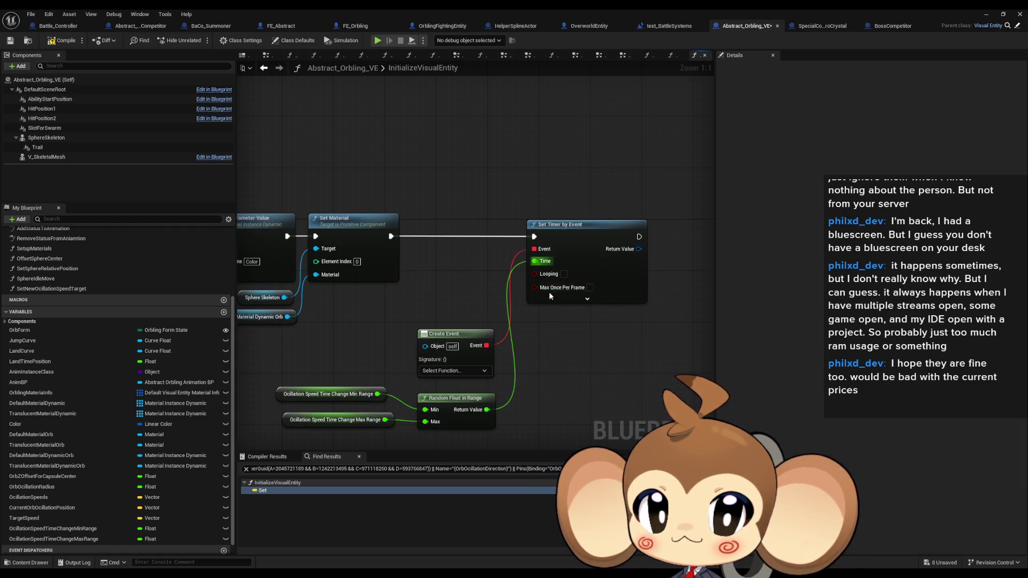
click(321, 394)
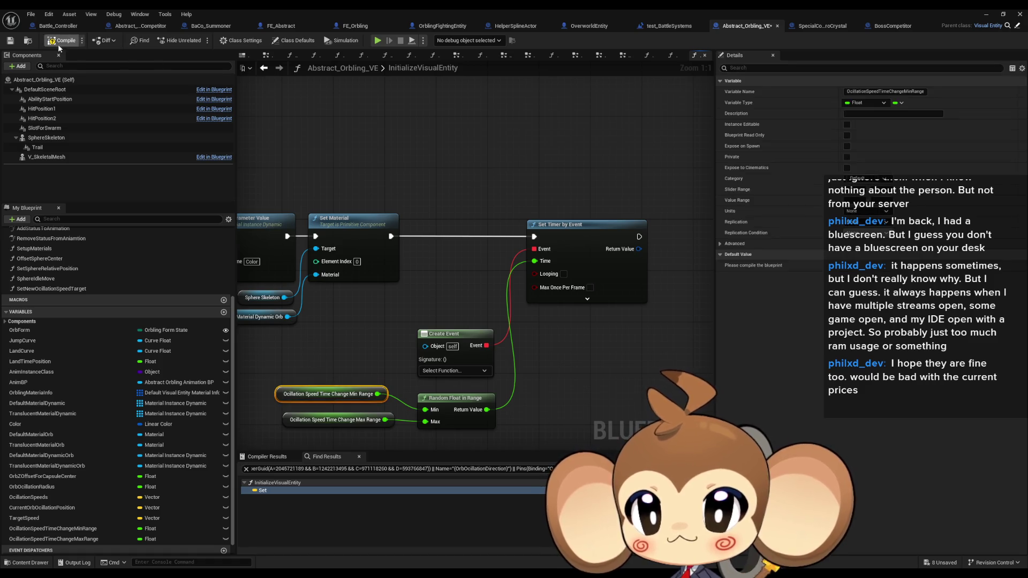
- Bind Create Event to SetNewOcillationSpeedTarget, then compile and save the blueprint
key(F7)
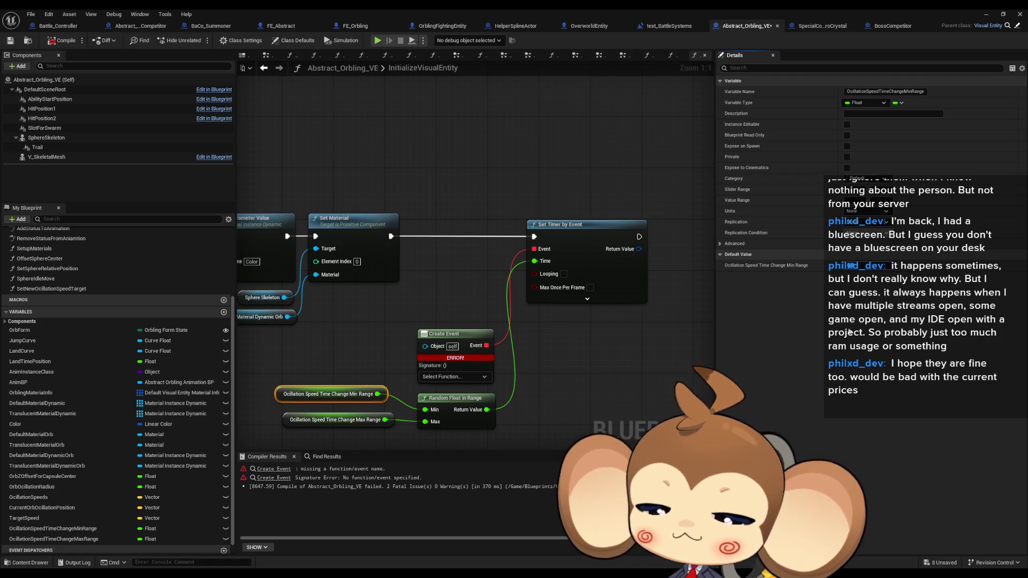
click(332, 419)
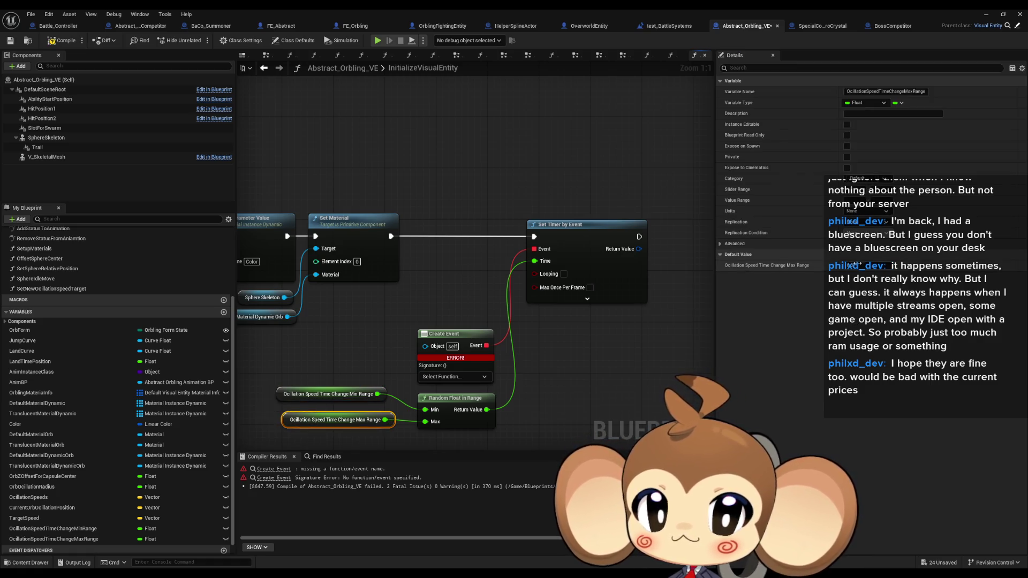
click(580, 352)
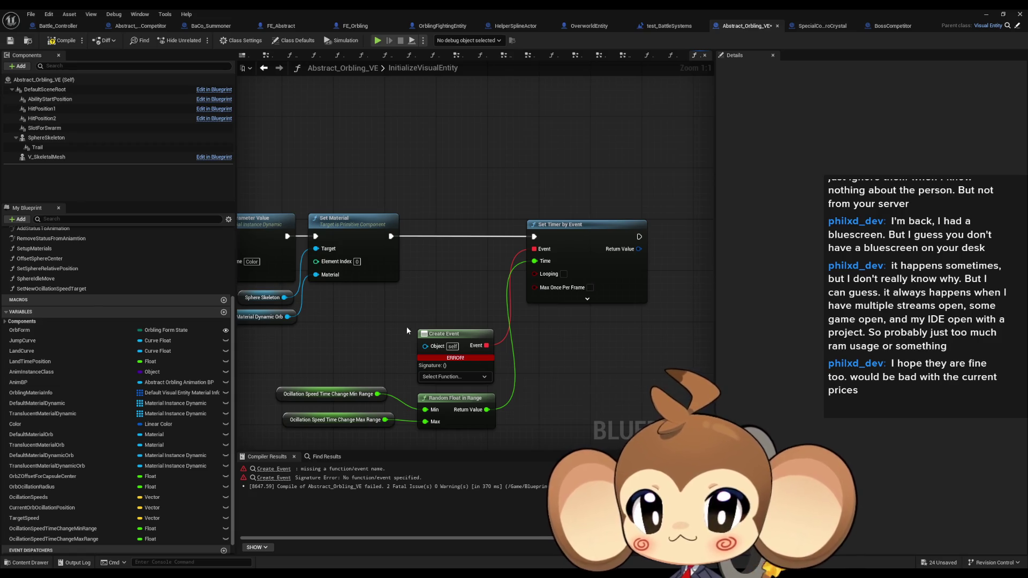
click(438, 377)
scroll(484, 428, down, 3)
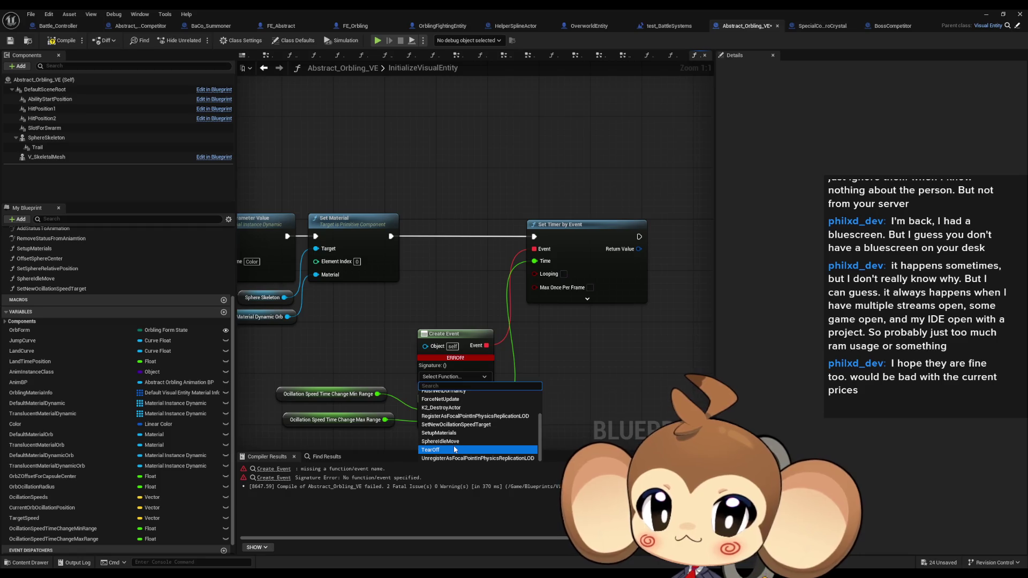
scroll(455, 449, up, 3)
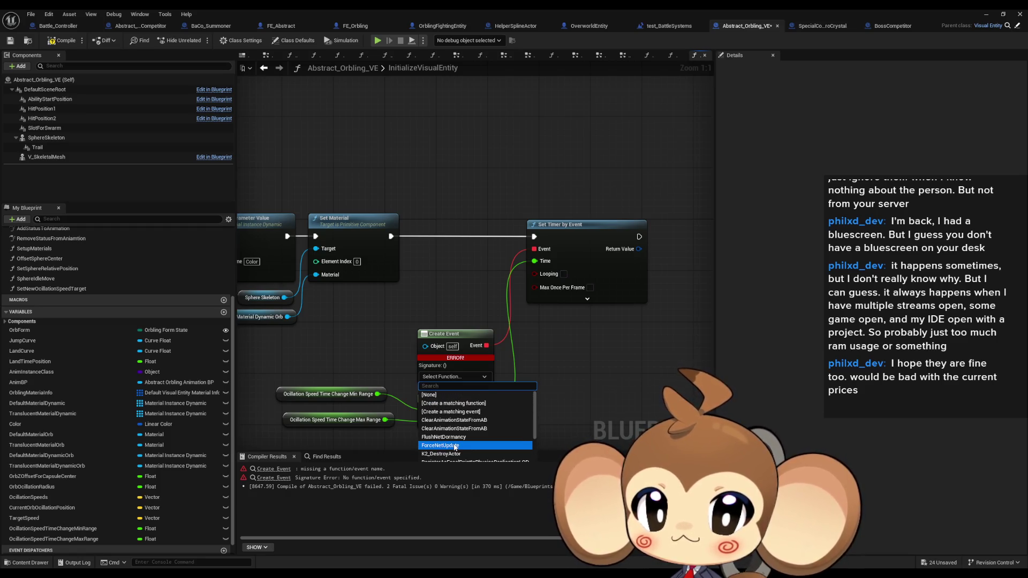
scroll(450, 450, down, 1)
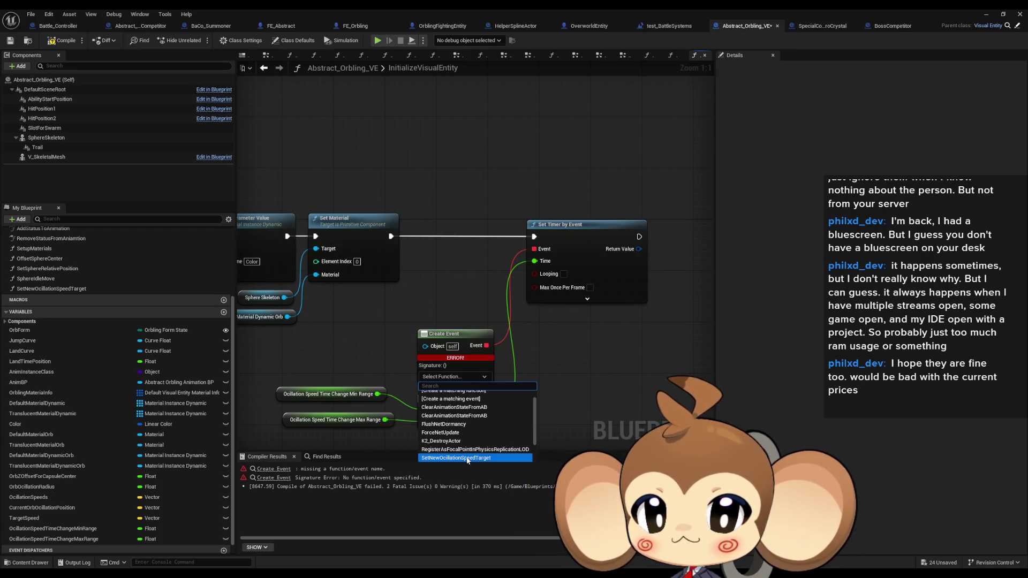
click(467, 458)
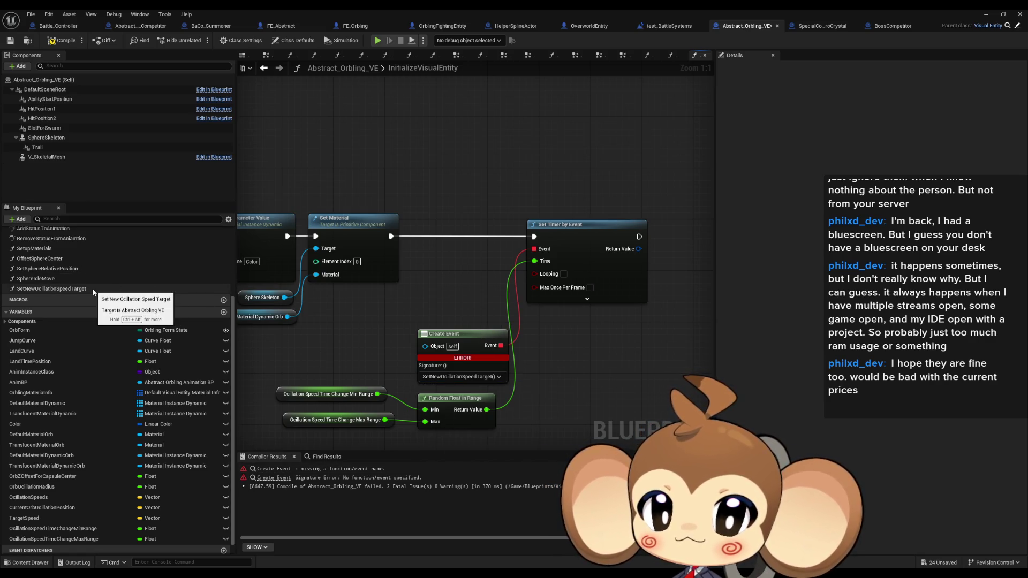
click(60, 40)
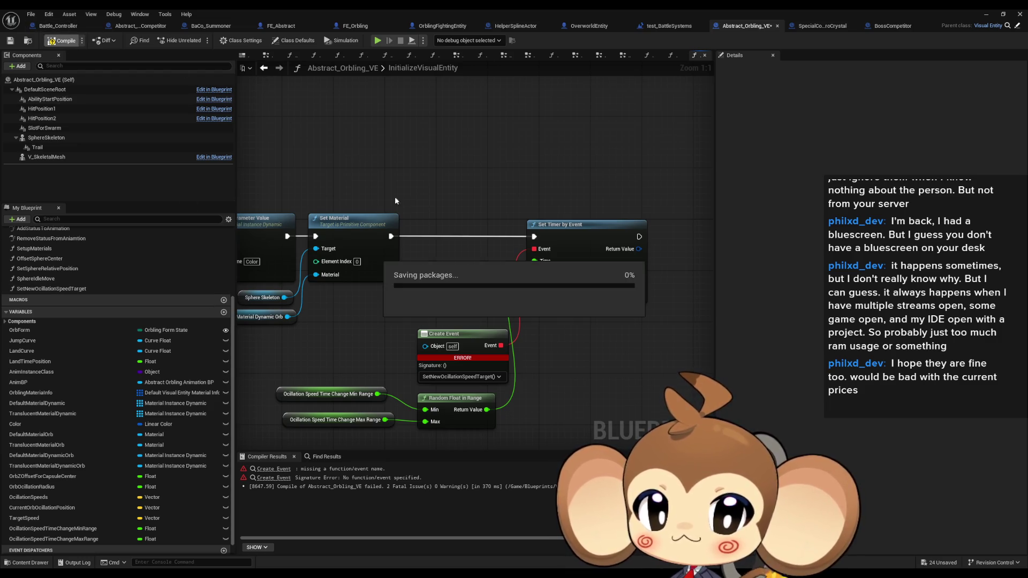
- Rearrange the Create Event, Set Timer by Event, Random Float and range getter nodes into a tidier layout
drag(426, 382, 436, 340)
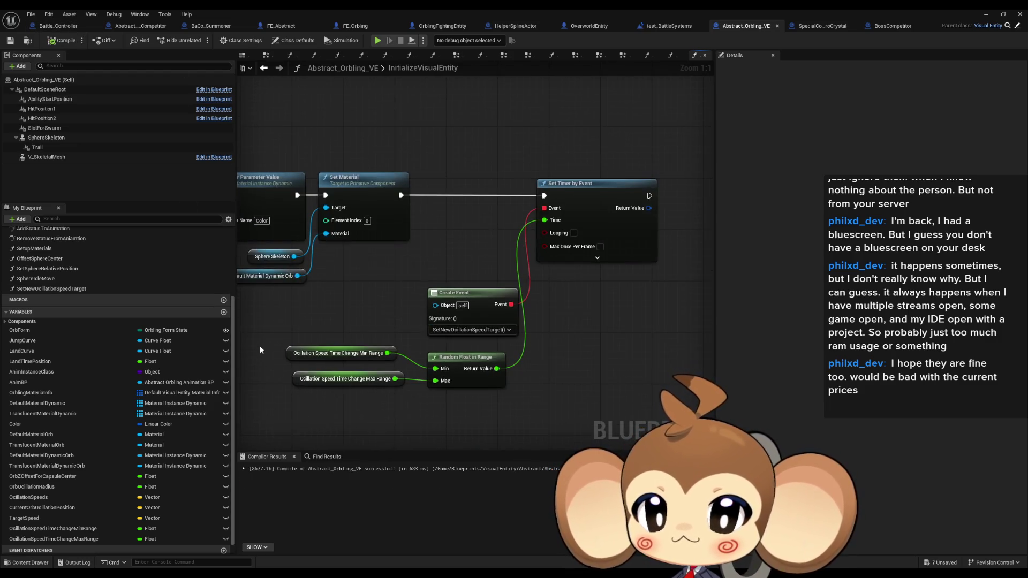
drag(296, 344, 300, 357)
drag(494, 301, 501, 229)
drag(619, 210, 638, 210)
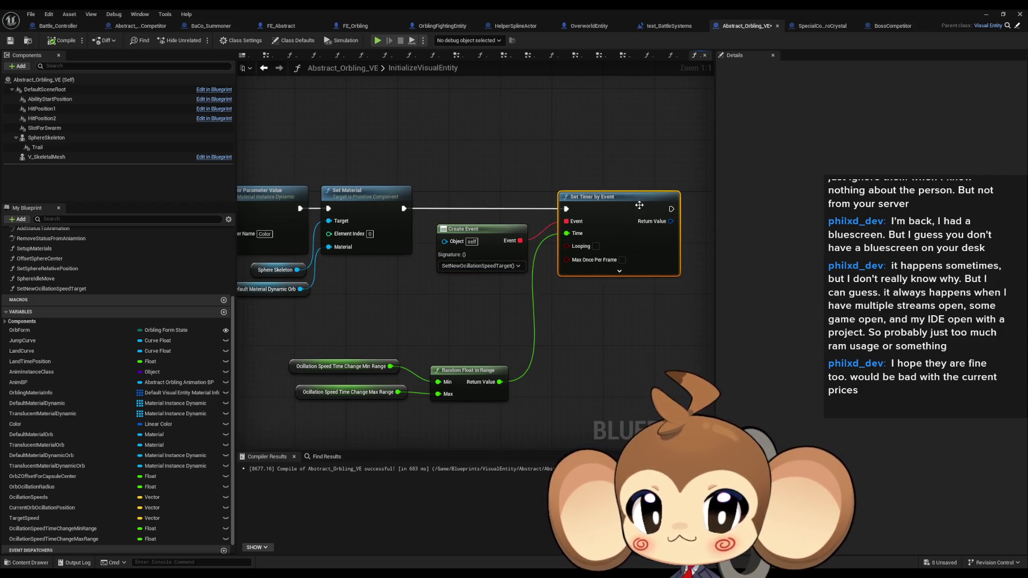
drag(466, 370, 490, 287)
mouse_move(366, 361)
mouse_down()
mouse_move(372, 368)
mouse_move(399, 319)
mouse_up()
shift+click(361, 397)
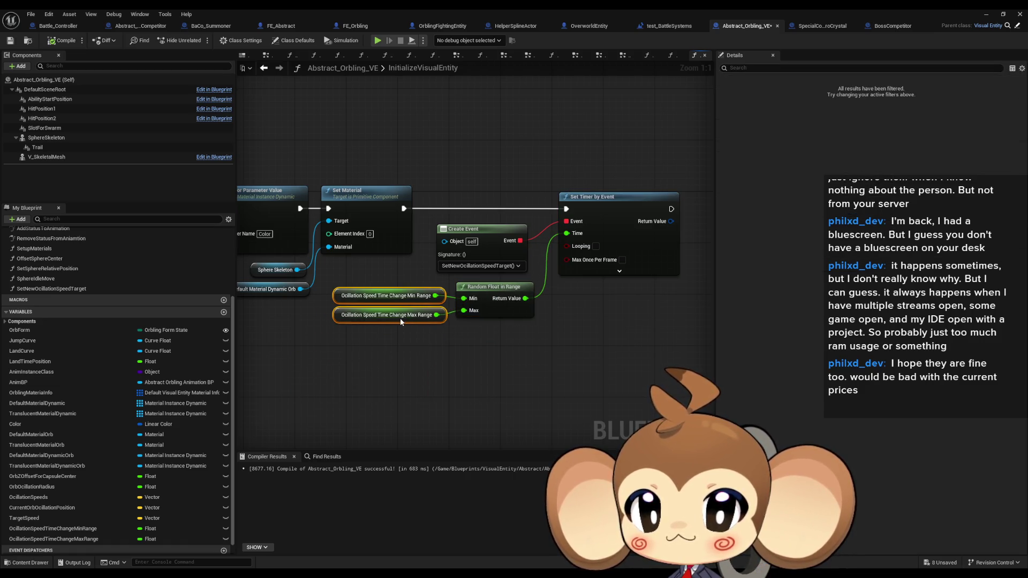
drag(436, 185, 637, 338)
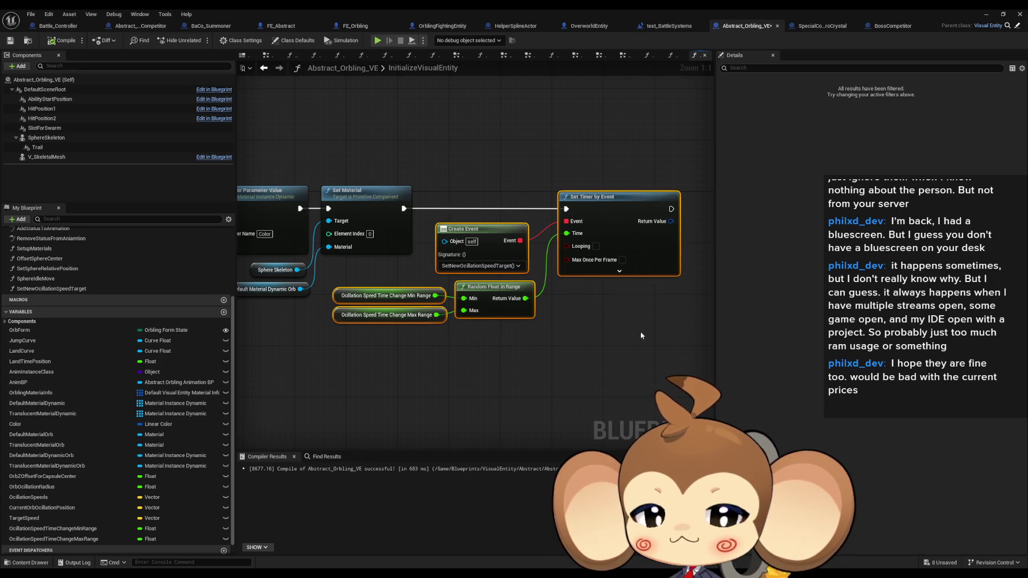
- Paste the copied timer nodes into the SetNewOcillationSpeedTarget function graph
click(62, 289)
double_click(62, 290)
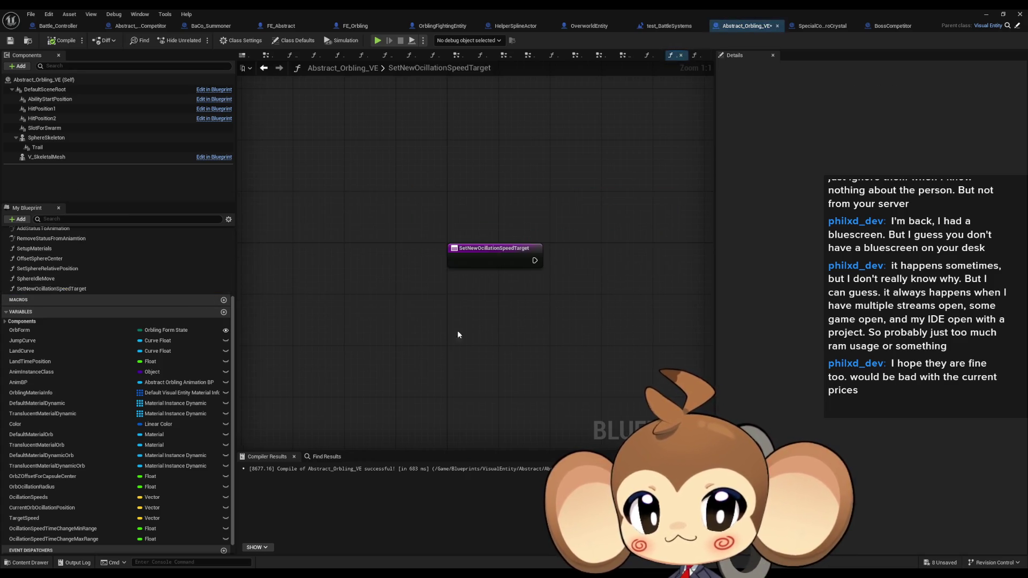
key(ctrl+v)
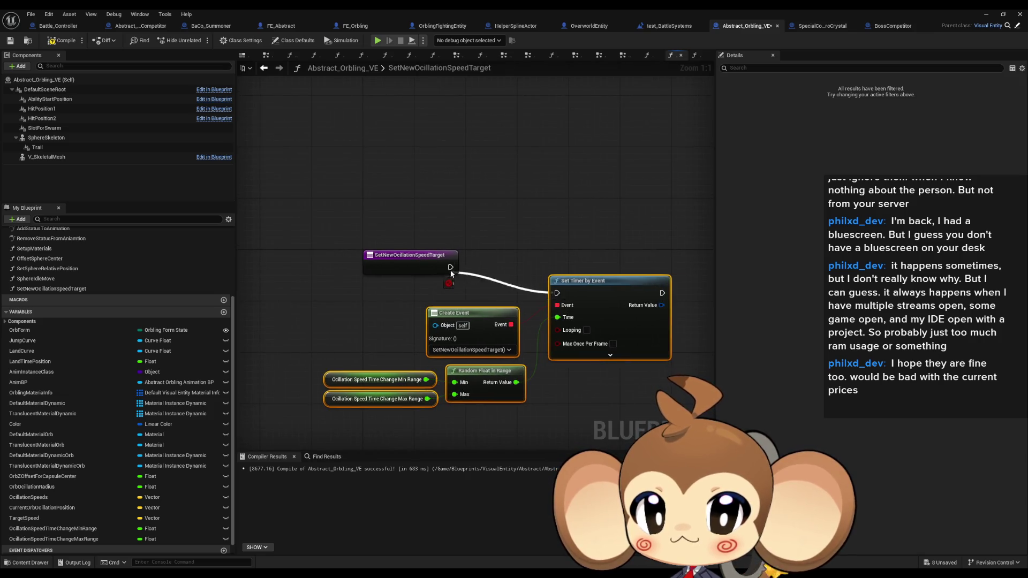
mouse_move(624, 292)
mouse_down()
mouse_move(618, 268)
mouse_move(580, 267)
mouse_move(712, 265)
mouse_move(675, 268)
mouse_up()
click(441, 229)
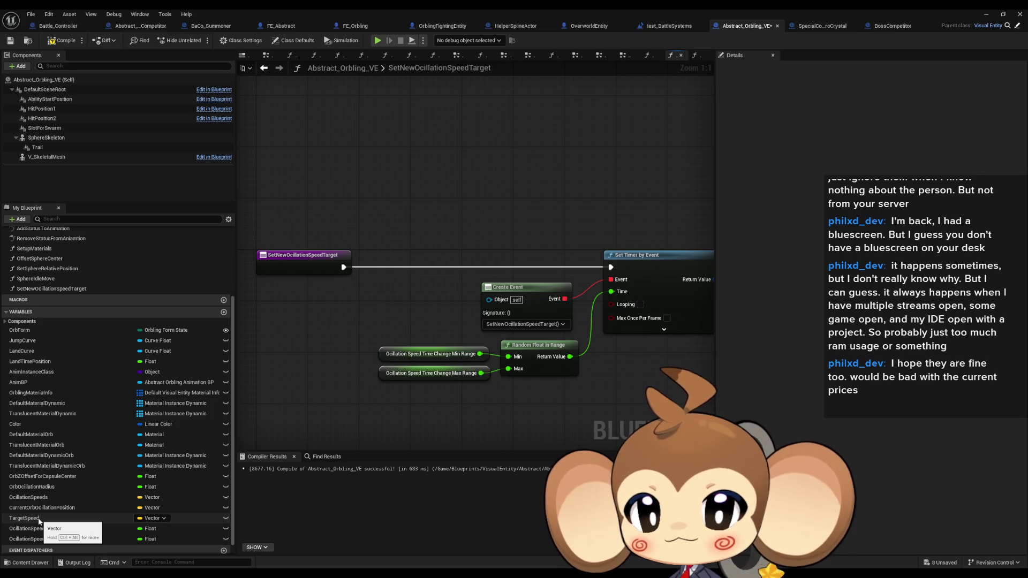
- Add a split TargetSpeed setter between the function entry and Set Timer by Event
drag(38, 522, 353, 332)
drag(277, 318, 278, 320)
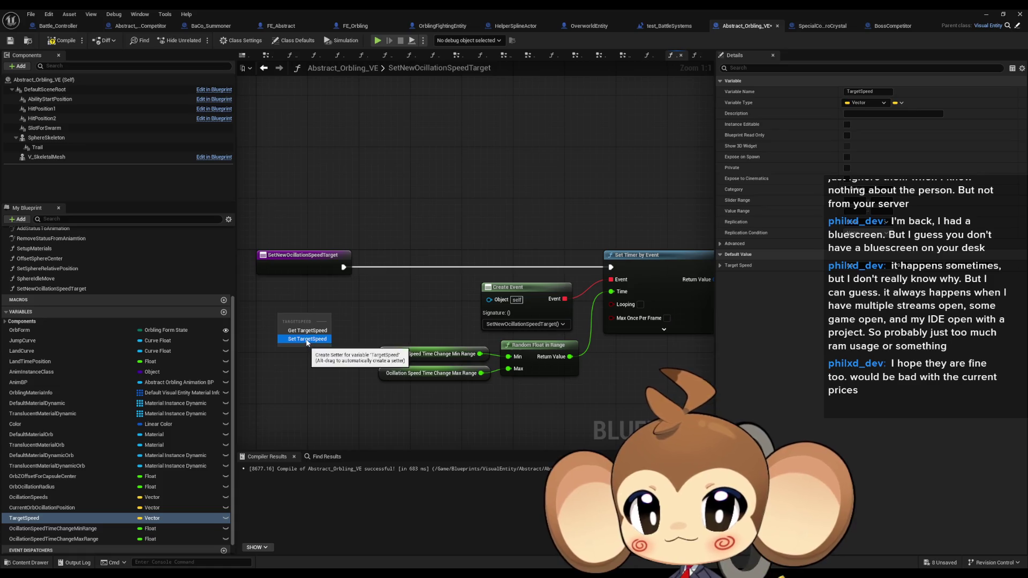
click(306, 343)
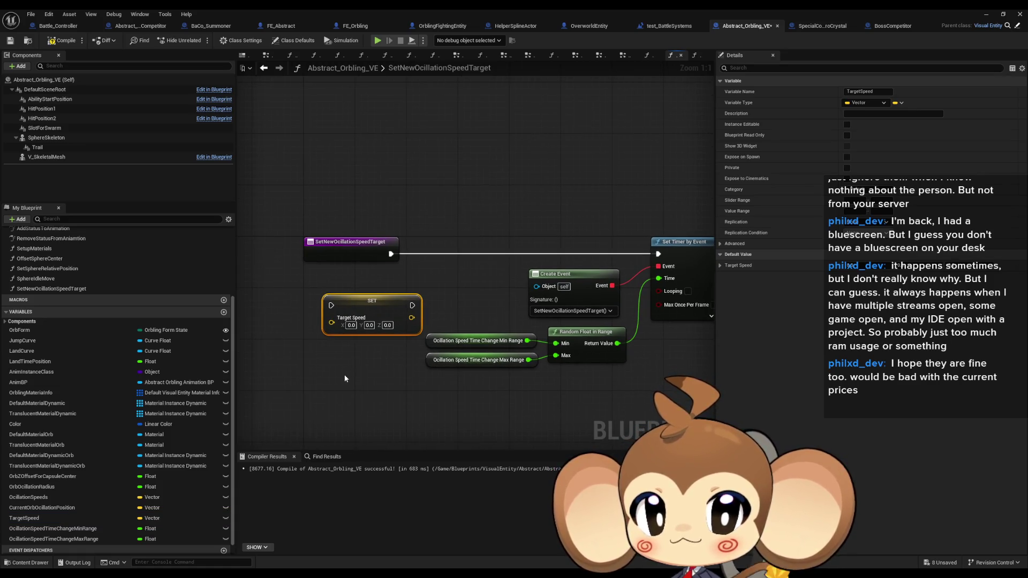
right_click(336, 325)
click(360, 367)
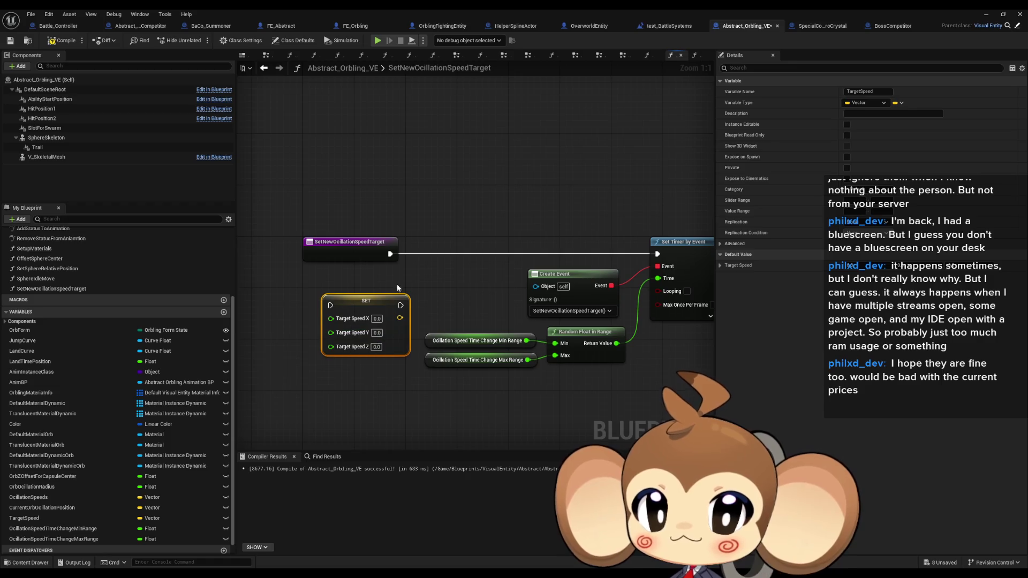
mouse_move(400, 305)
mouse_down()
mouse_move(710, 243)
mouse_move(587, 254)
mouse_up()
mouse_move(319, 254)
mouse_down()
mouse_move(264, 313)
mouse_move(260, 306)
mouse_up()
drag(348, 227, 647, 404)
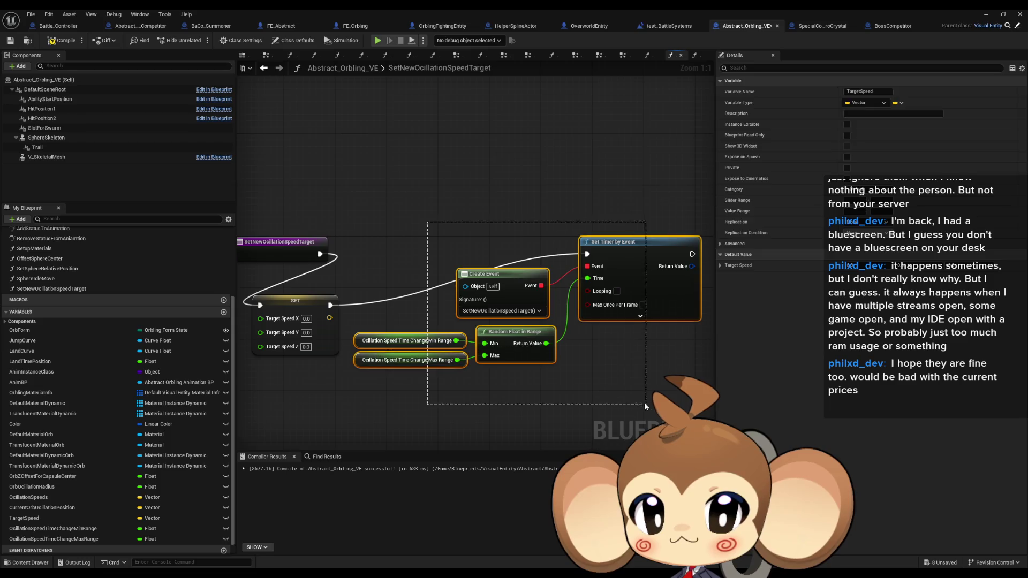
- Arrange the timer-setup nodes below, with Set Timer by Event directly after SET
drag(644, 256, 631, 307)
ctrl+click(303, 301)
mouse_move(303, 301)
mouse_down()
mouse_move(445, 247)
mouse_move(444, 256)
mouse_up()
click(437, 325)
drag(437, 324, 353, 347)
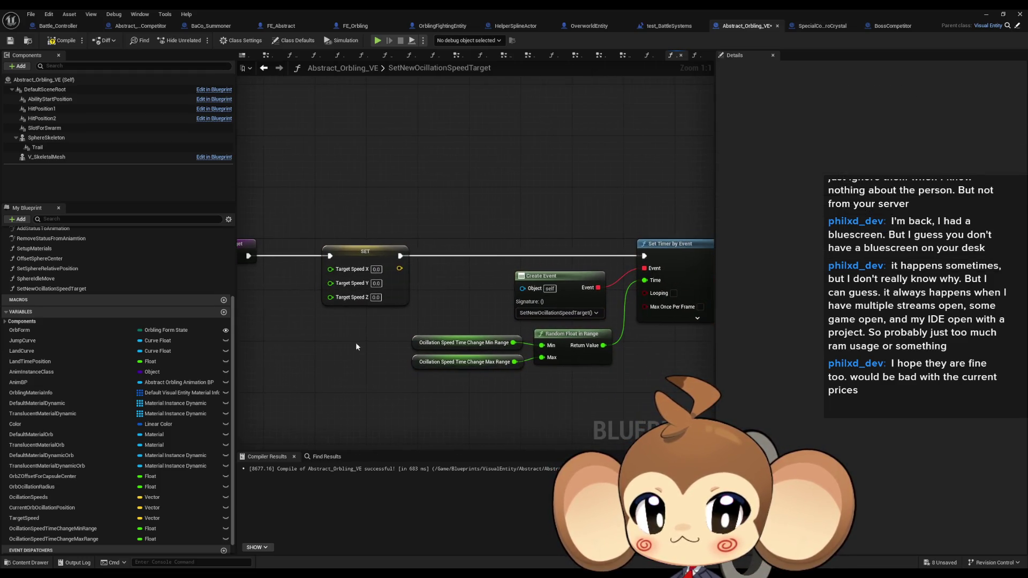
drag(457, 264, 610, 370)
mouse_move(548, 270)
mouse_down()
mouse_move(401, 327)
mouse_move(365, 325)
mouse_up()
drag(679, 252, 506, 253)
mouse_move(532, 328)
mouse_down()
mouse_move(584, 379)
mouse_move(678, 380)
mouse_up()
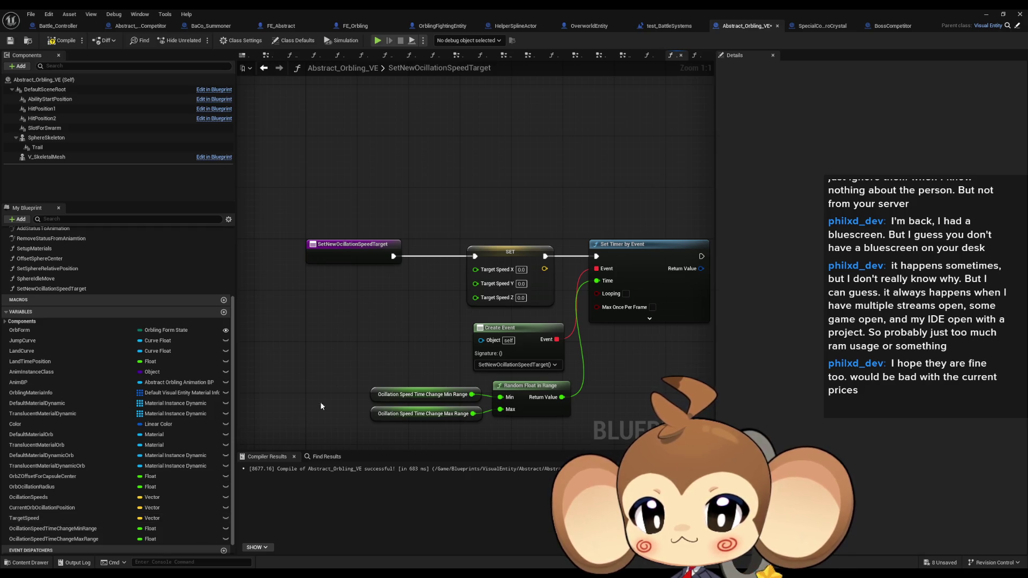
drag(475, 269, 337, 319)
- Drive Target Speed X with a Random Float in Range of 4.0 to 6.0, then save
text(range)
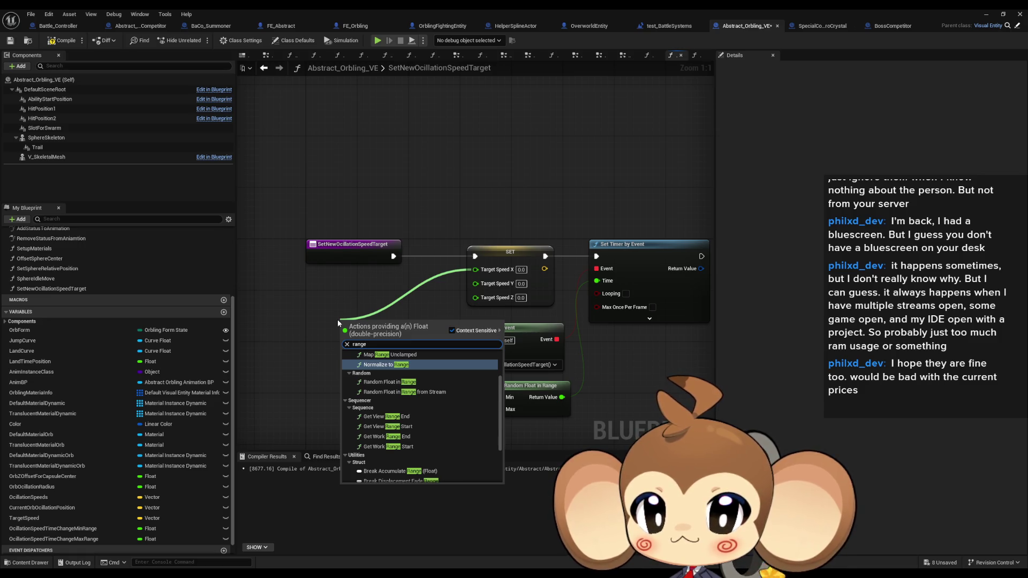
text( random)
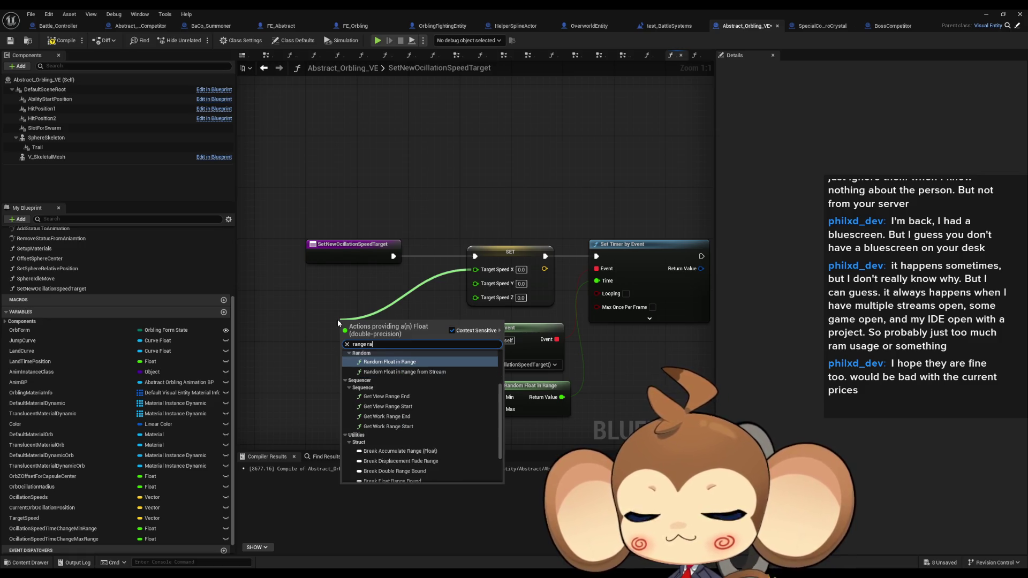
key(Return)
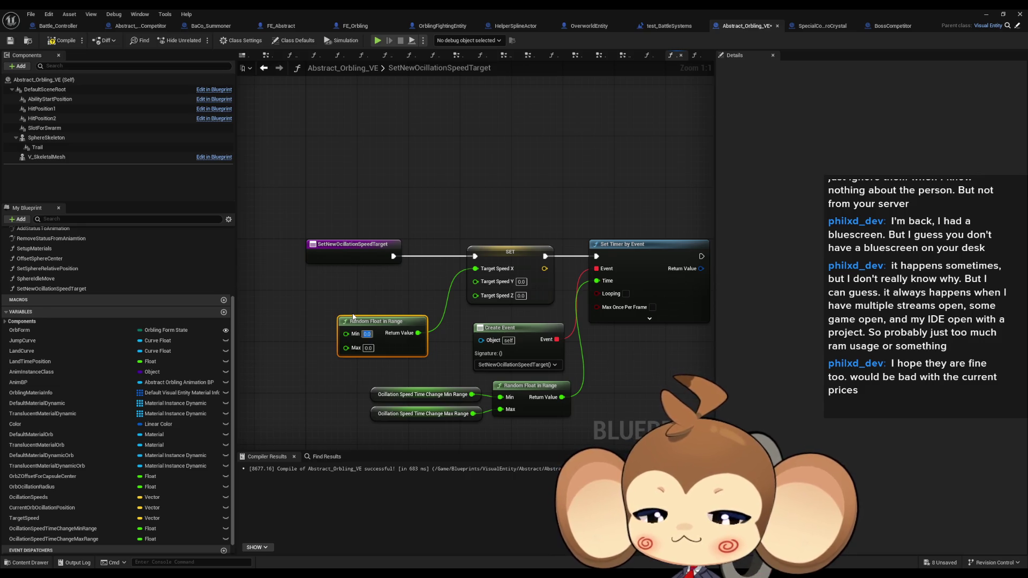
text(6)
key(Return)
drag(375, 351, 349, 319)
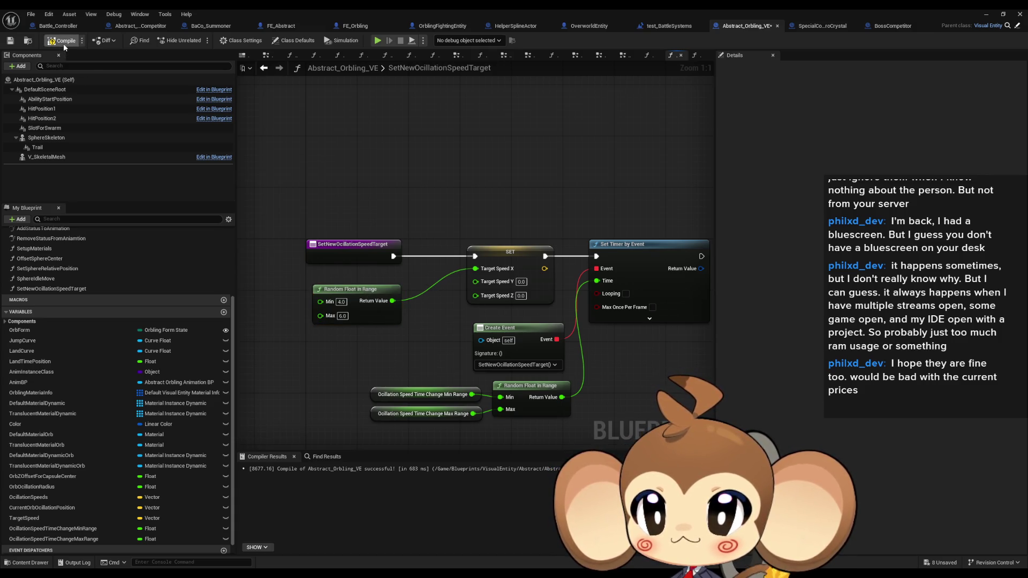
key(ctrl+s)
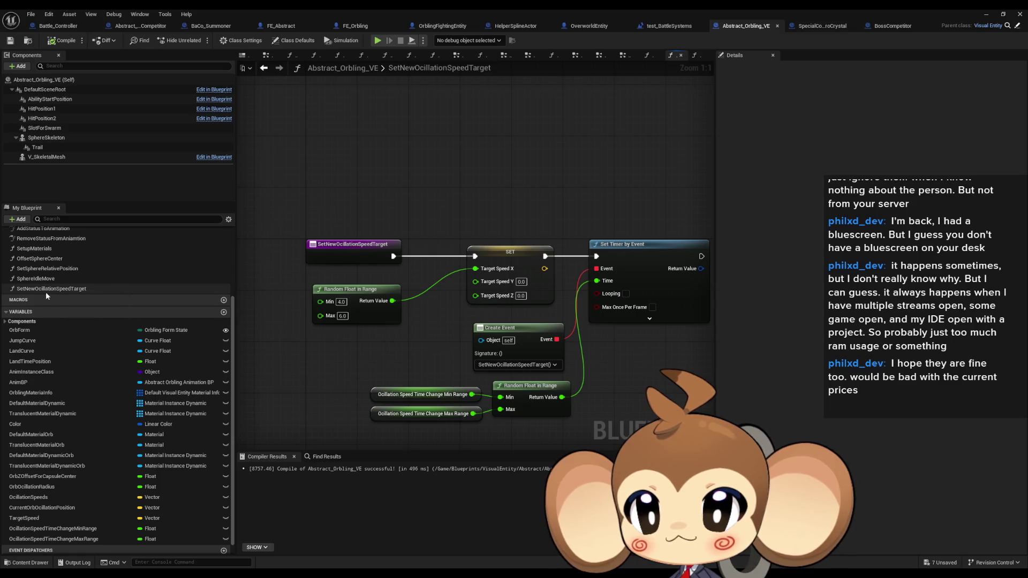
- Switch from the function graphs to the EventGraph
scroll(47, 295, up, 3)
scroll(46, 295, up, 2)
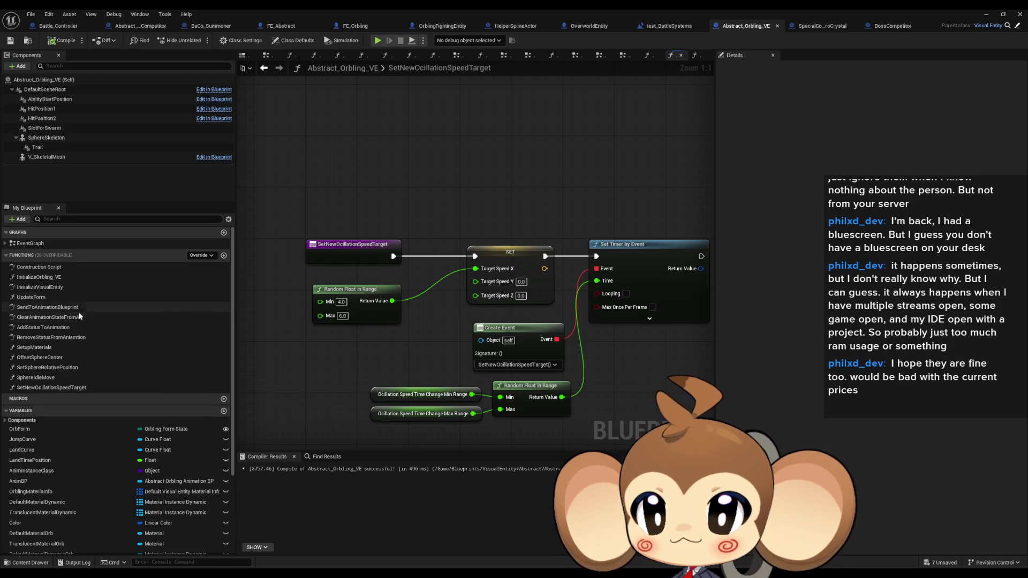
double_click(53, 379)
click(37, 244)
double_click(36, 244)
- Move the Lerp, speed getters and SET nodes up-right, compile, and return to the level editor
scroll(441, 358, up, 2)
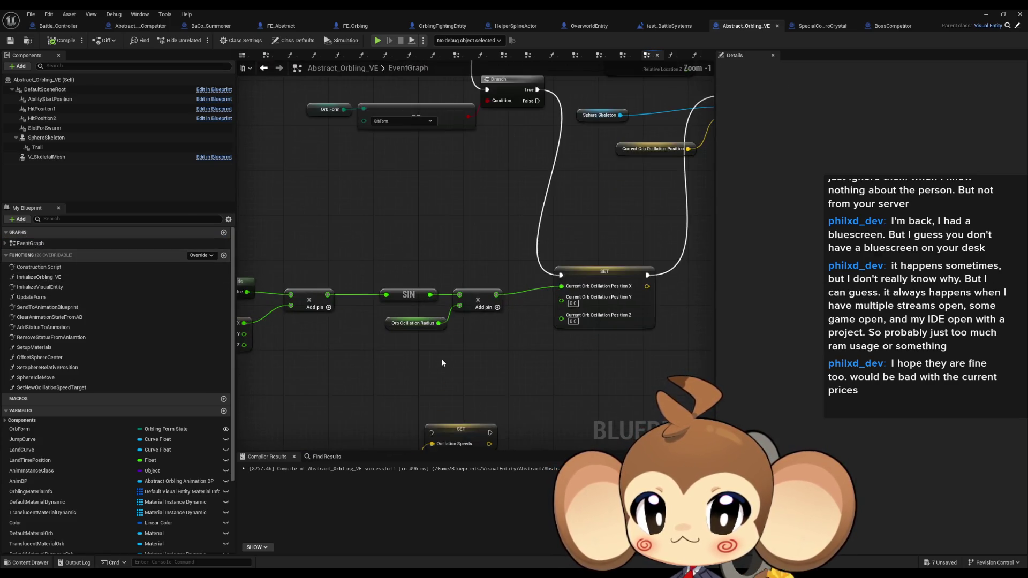
drag(441, 358, 504, 264)
drag(343, 303, 530, 393)
mouse_move(510, 335)
mouse_down()
mouse_move(679, 294)
mouse_move(539, 310)
mouse_up()
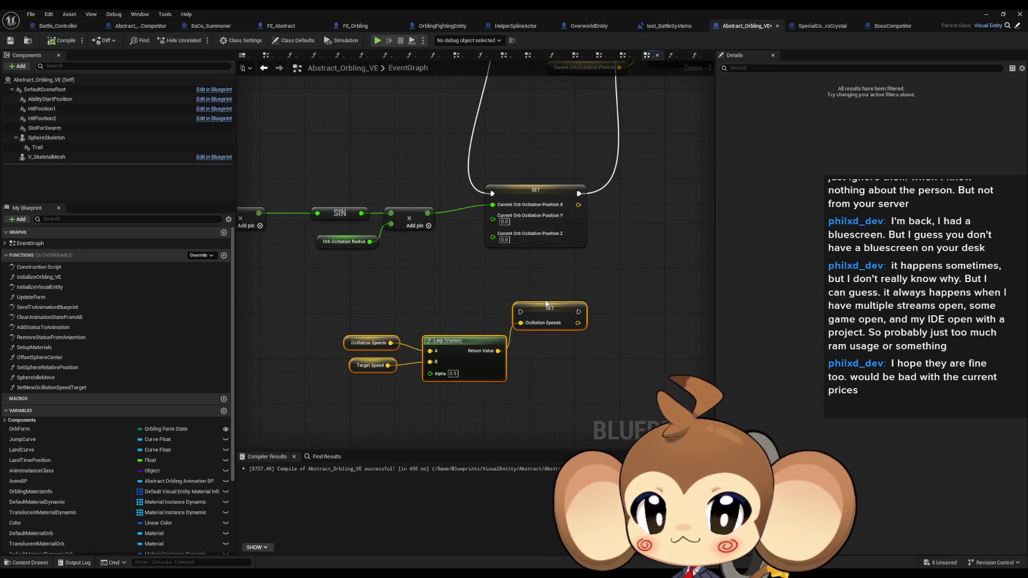
scroll(563, 281, down, 1)
mouse_move(563, 281)
mouse_down()
mouse_move(438, 364)
mouse_move(426, 406)
mouse_move(635, 271)
mouse_move(683, 203)
mouse_move(579, 141)
mouse_move(654, 238)
mouse_up()
click(634, 147)
click(60, 44)
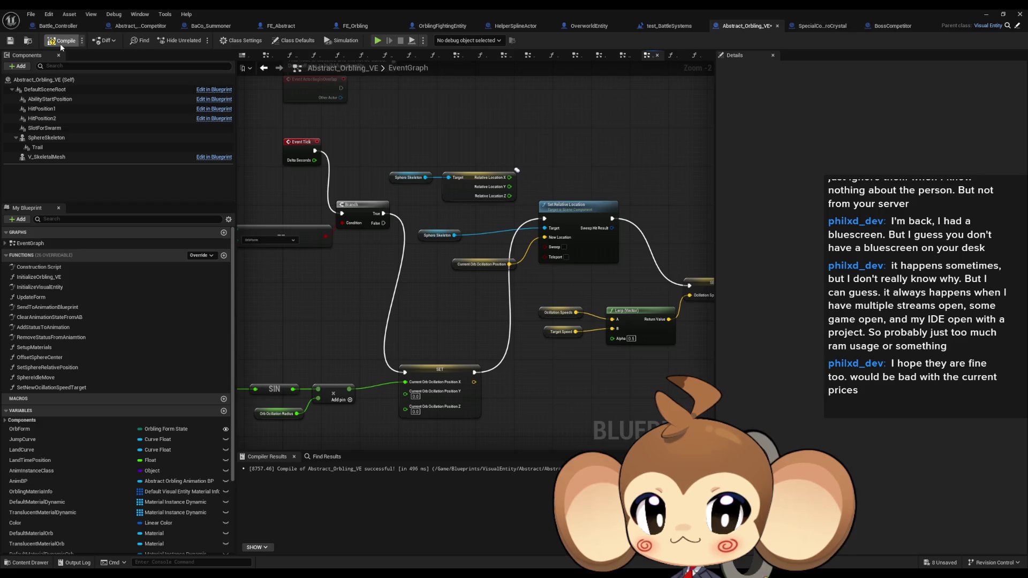
click(986, 16)
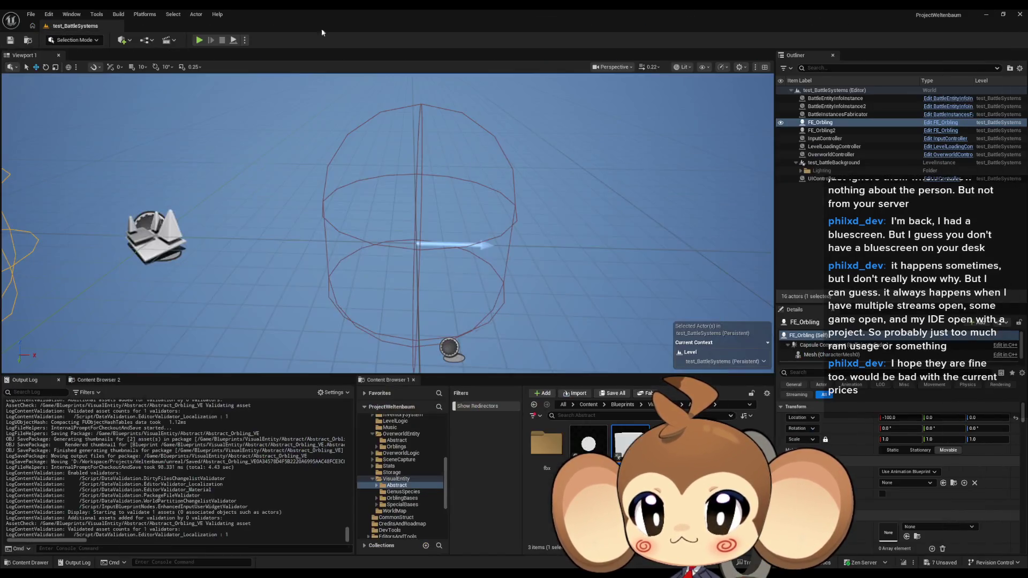
click(200, 41)
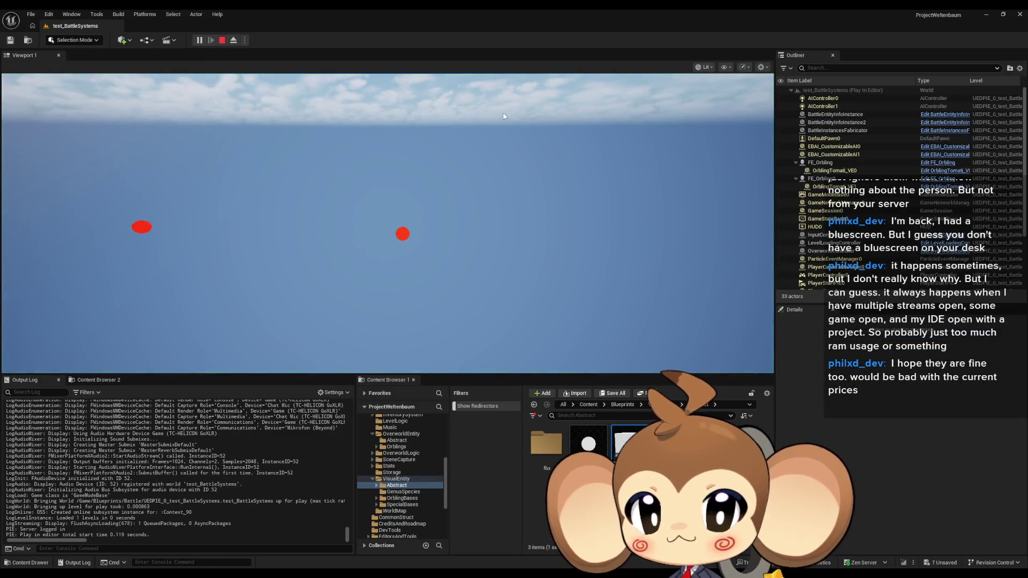
click(222, 41)
click(201, 40)
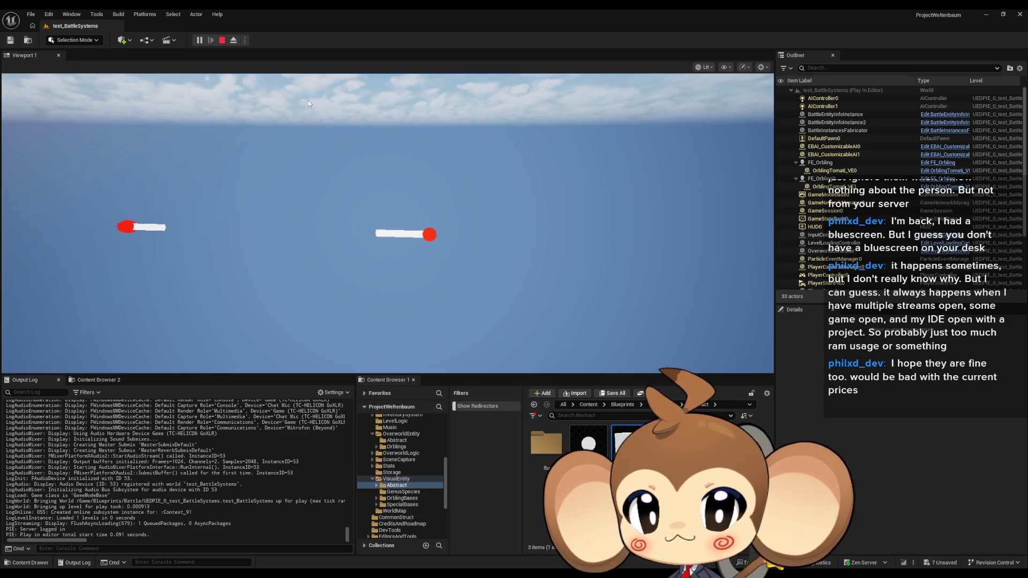
click(219, 40)
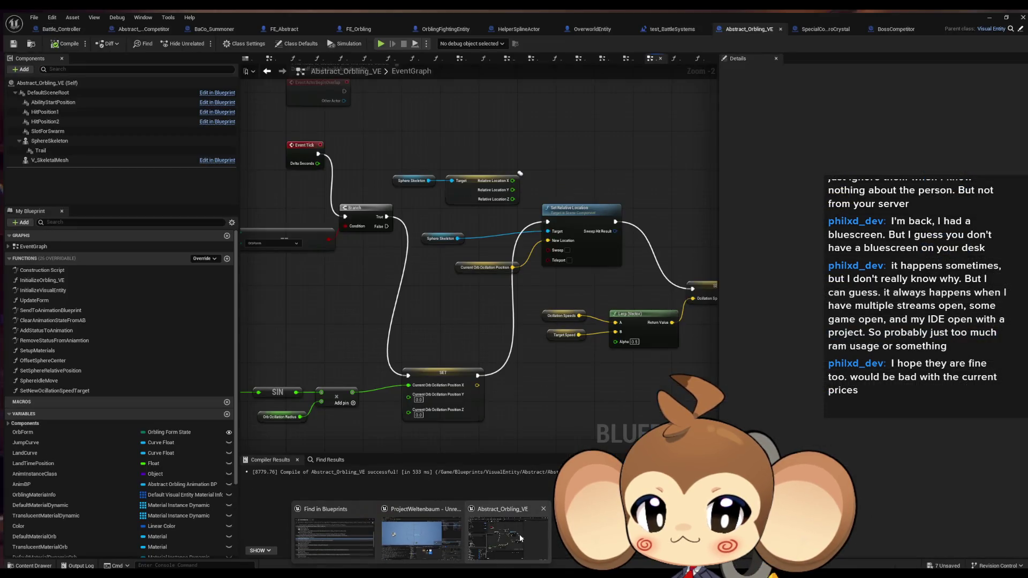
click(519, 534)
- Change the Lerp node's Alpha from 0.5 to 0.01
mouse_move(441, 436)
mouse_down()
mouse_move(471, 353)
mouse_move(525, 300)
mouse_move(376, 382)
mouse_up()
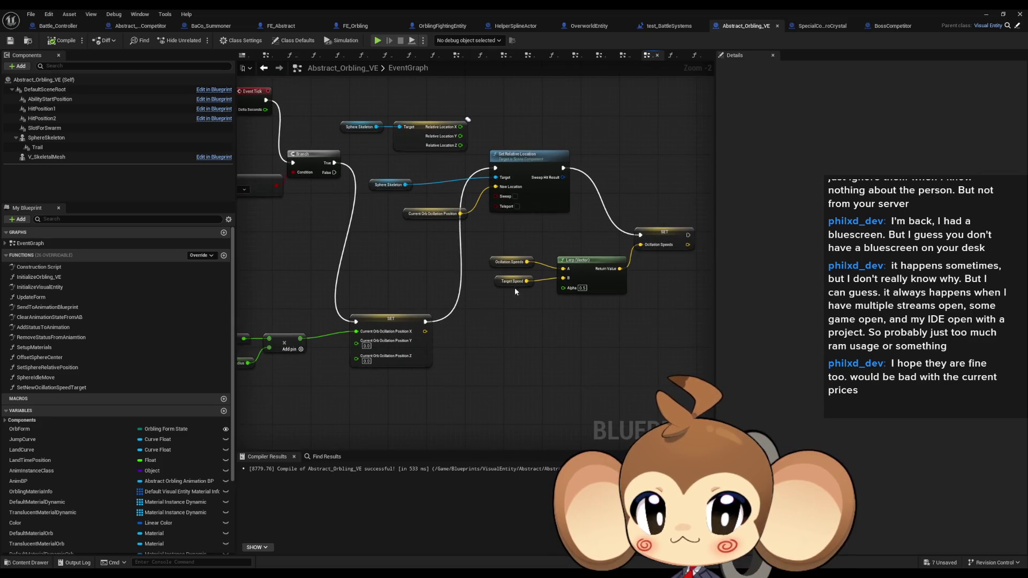
text(0.01)
key(Return)
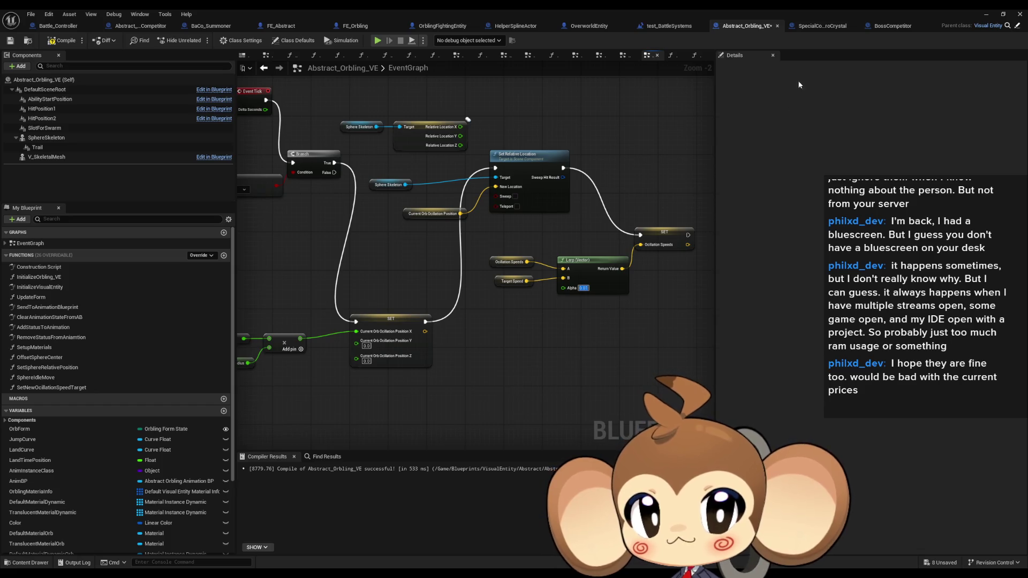
click(497, 372)
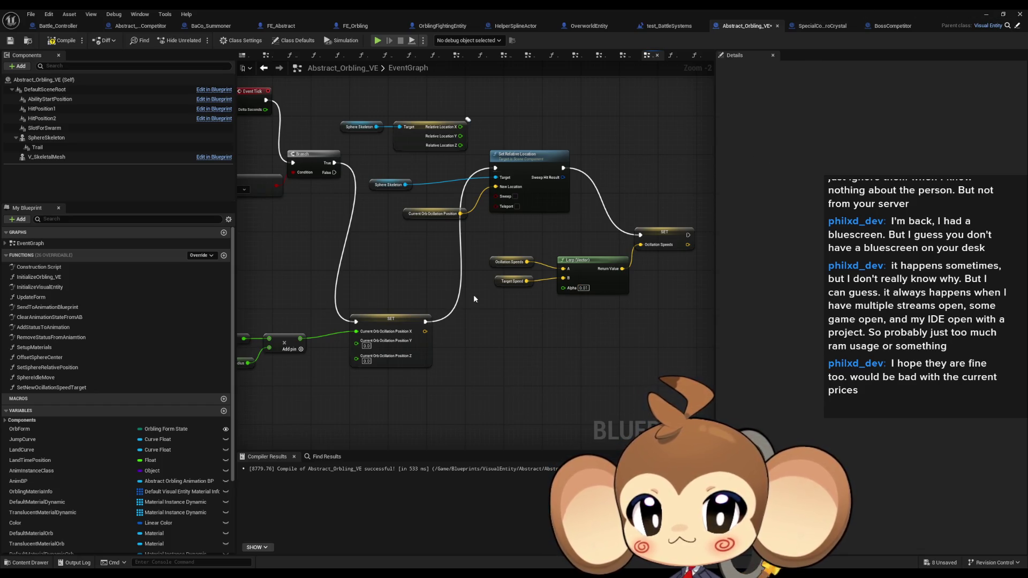
- Inspect the OcillationSpeeds and TargetSpeed vector variables, then return to the level editor
click(501, 262)
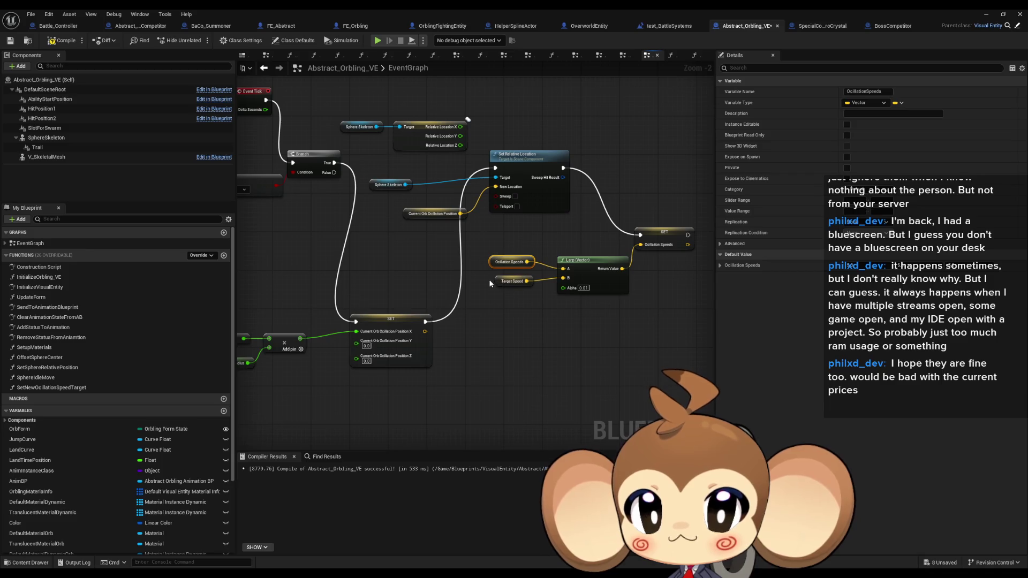
click(522, 283)
drag(488, 249, 521, 266)
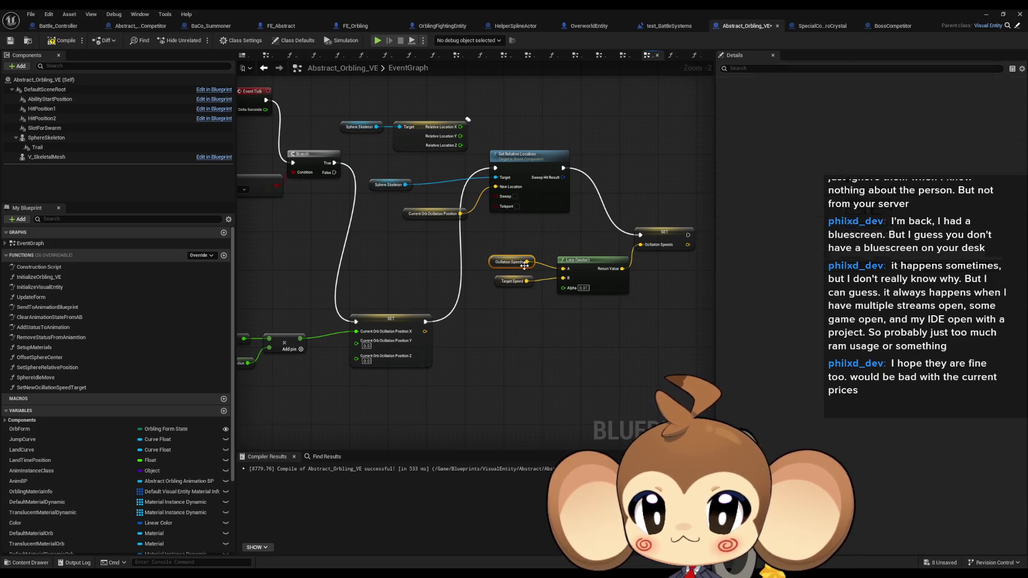
drag(513, 337, 477, 385)
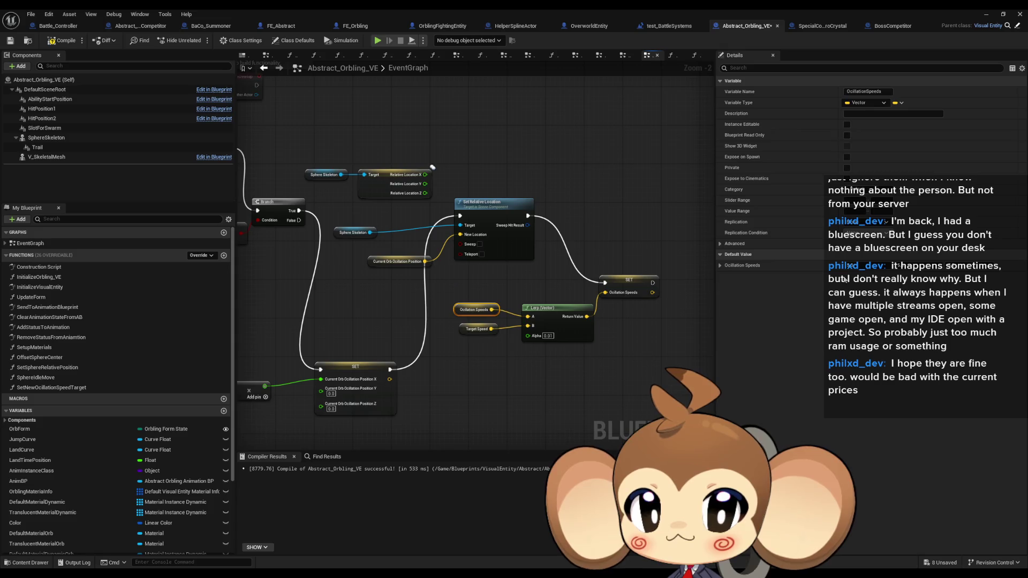
click(467, 339)
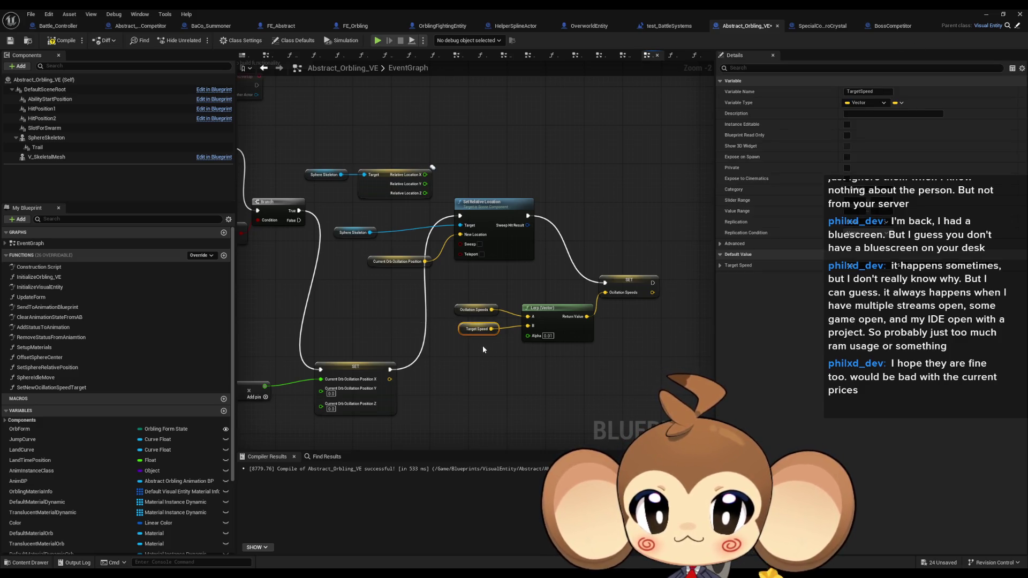
click(986, 14)
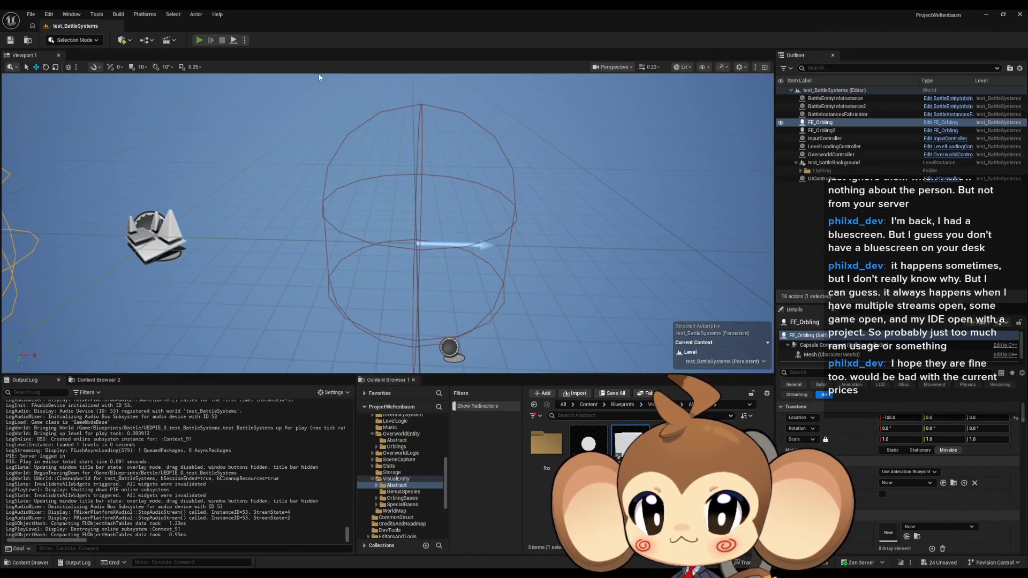
- Play-test test_BattleSystems with Alt+P, then stop and return to the Abstract_Orbling_VE EventGraph
key(alt+p)
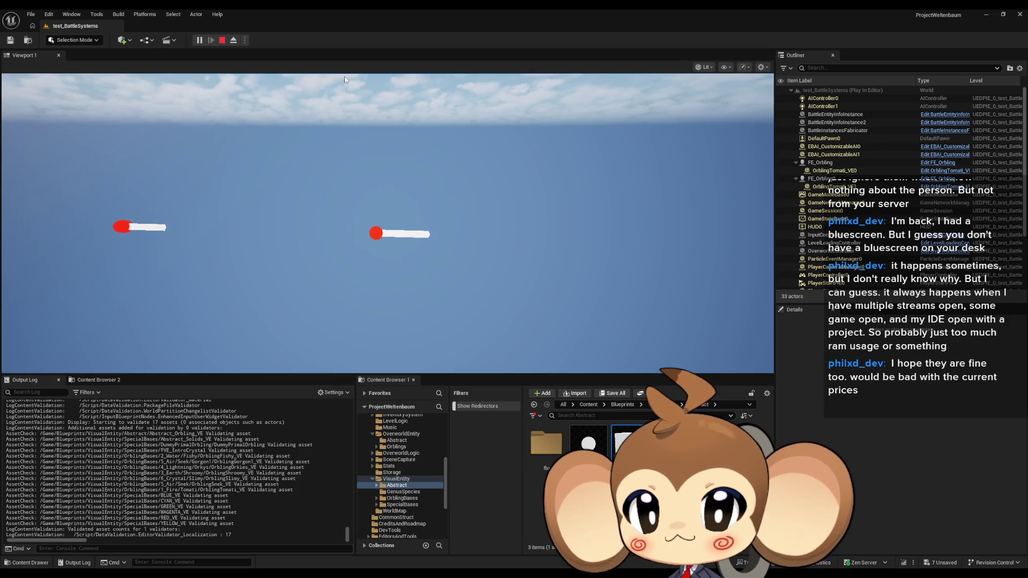
click(223, 42)
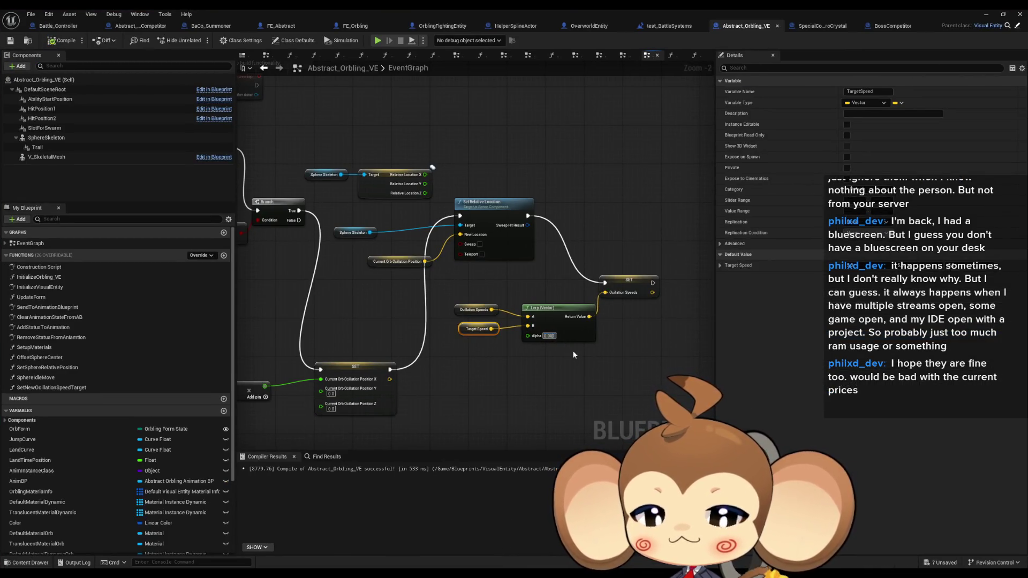
click(985, 14)
click(199, 40)
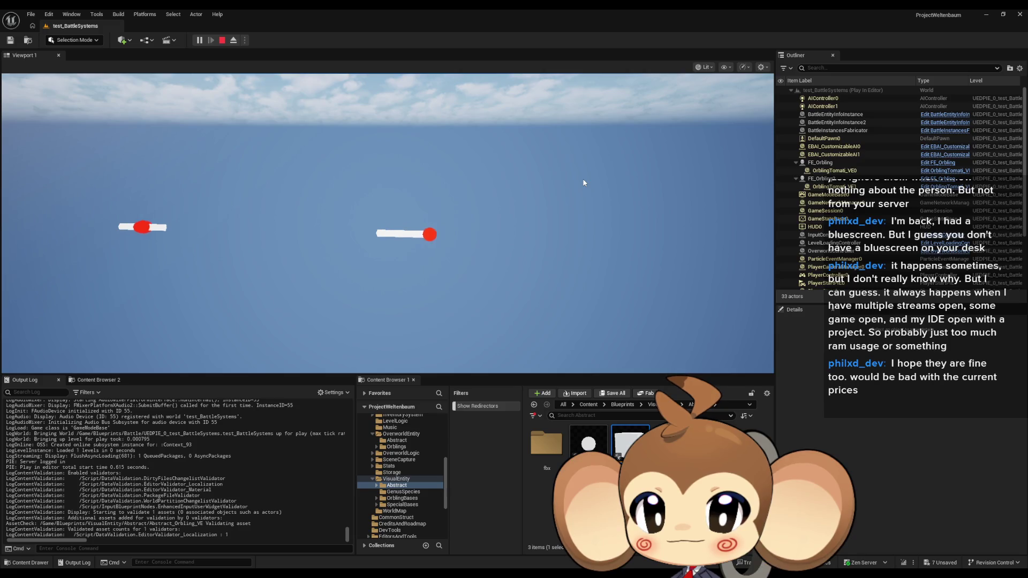
click(222, 40)
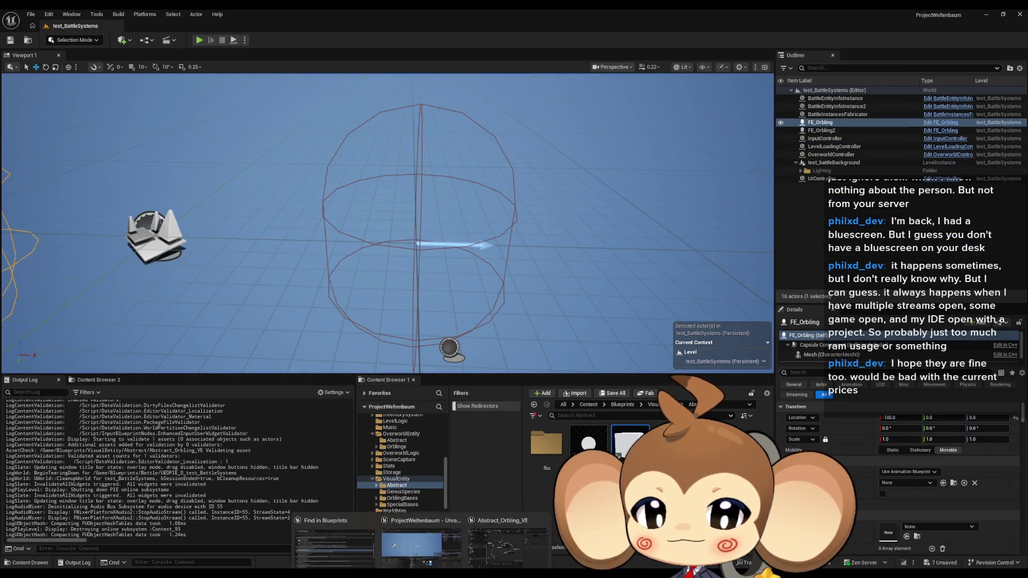
click(508, 543)
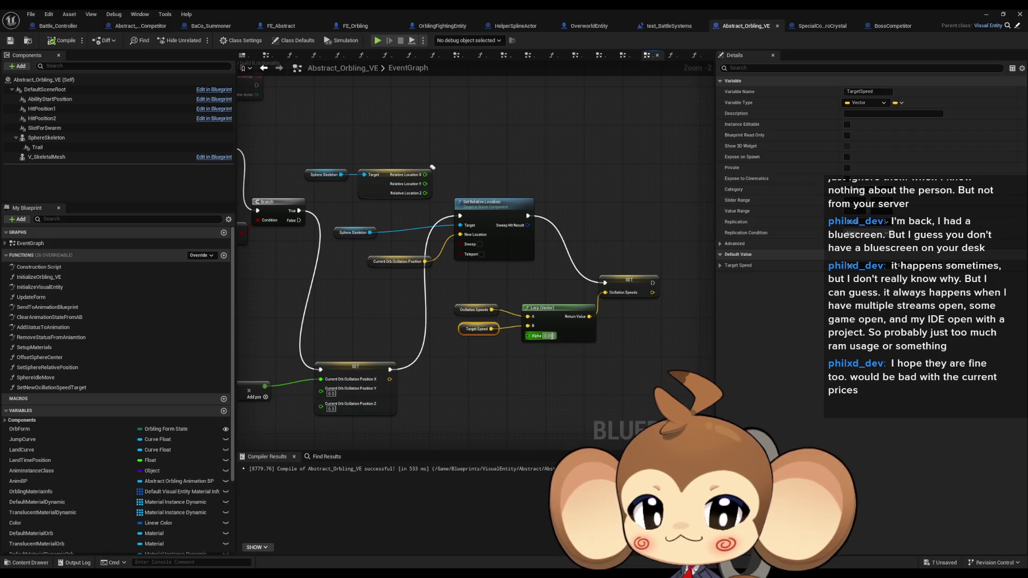